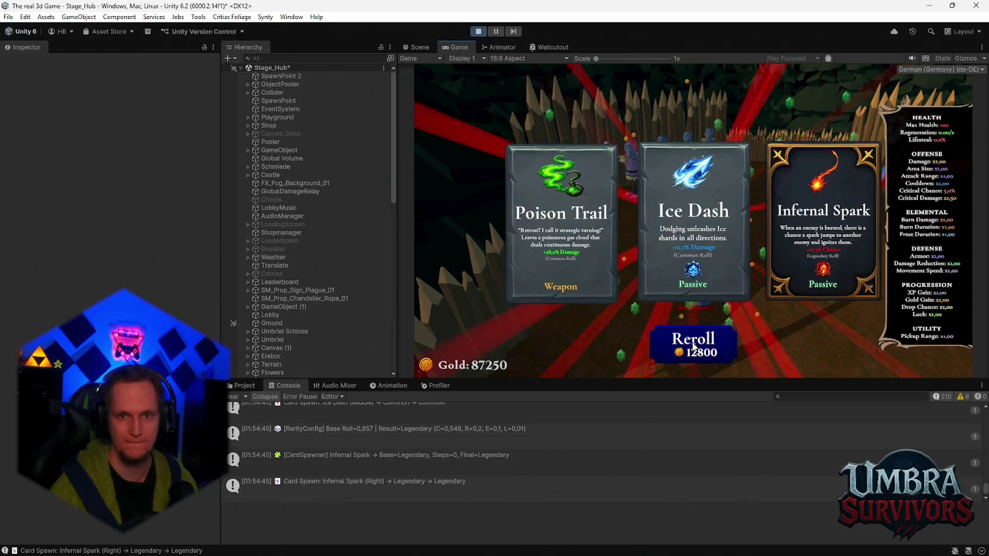
Step: Reroll the upgrade cards and pick Darkstep, then Silver Blade
click(693, 346)
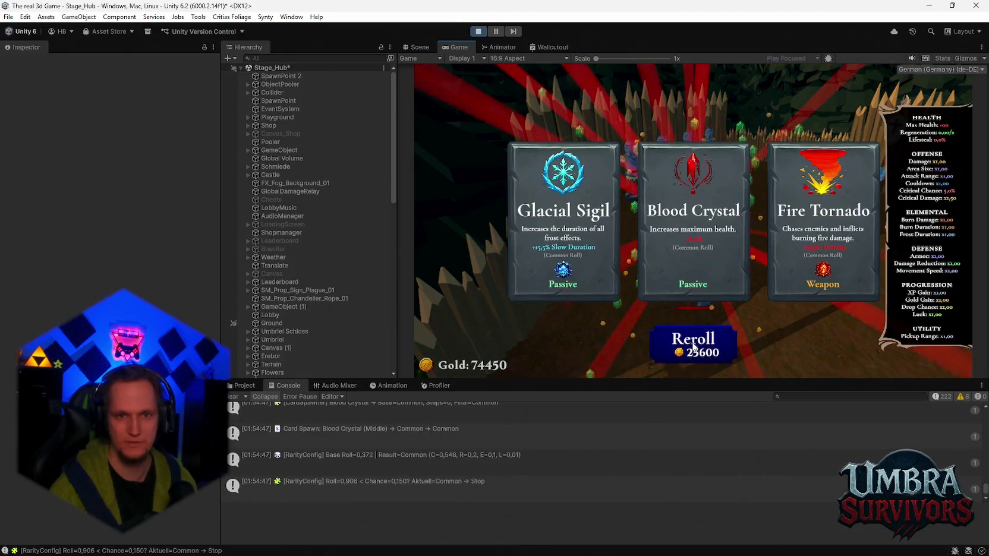
click(693, 347)
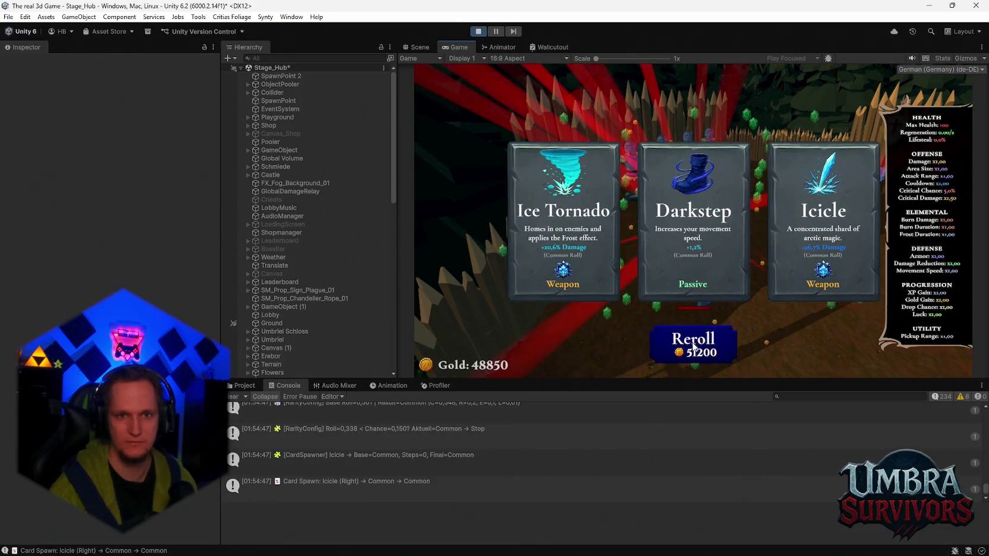
click(673, 242)
click(693, 344)
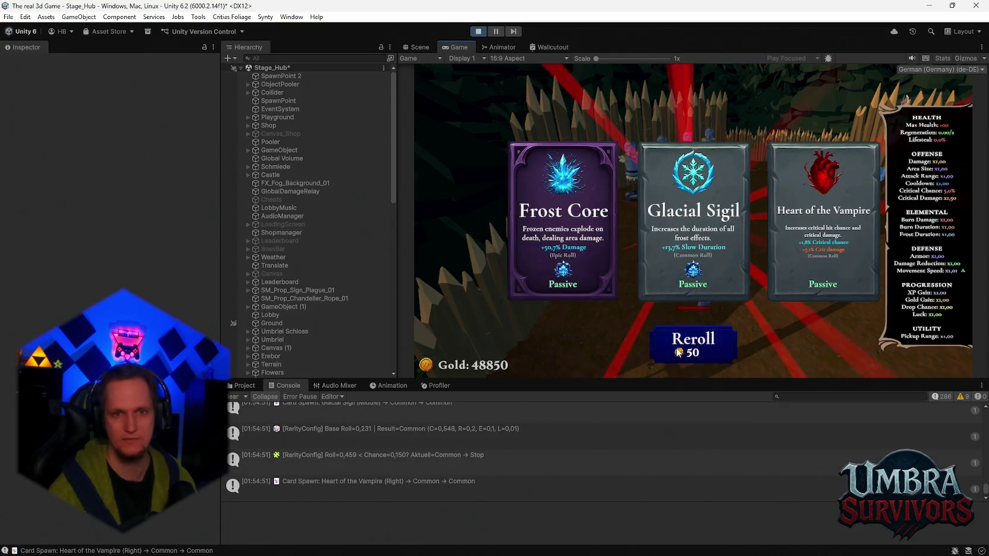
click(692, 344)
click(615, 240)
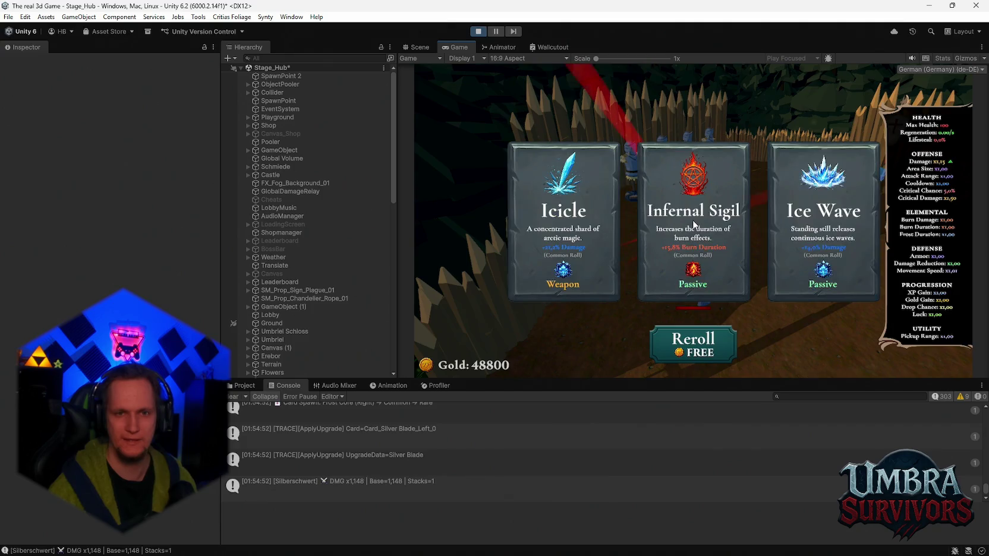
Step: Reroll for up to 100 gold and pick Calzifer, then Blood Crystal
click(693, 340)
click(700, 340)
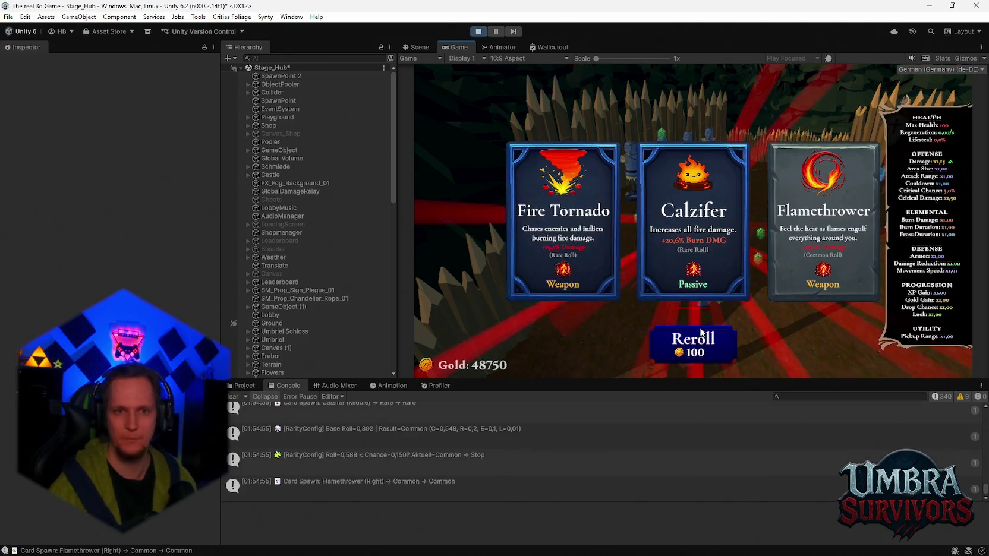
click(692, 238)
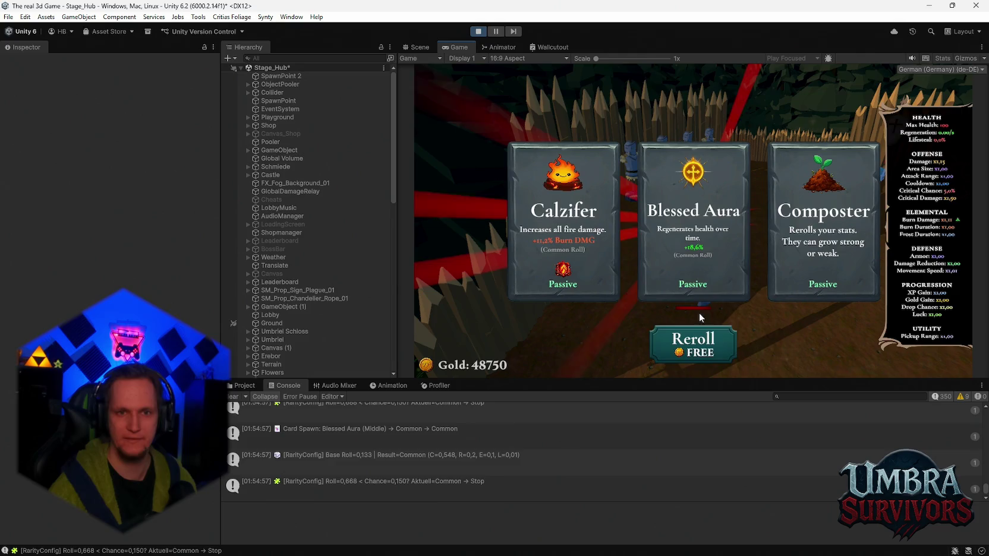
click(697, 325)
click(697, 326)
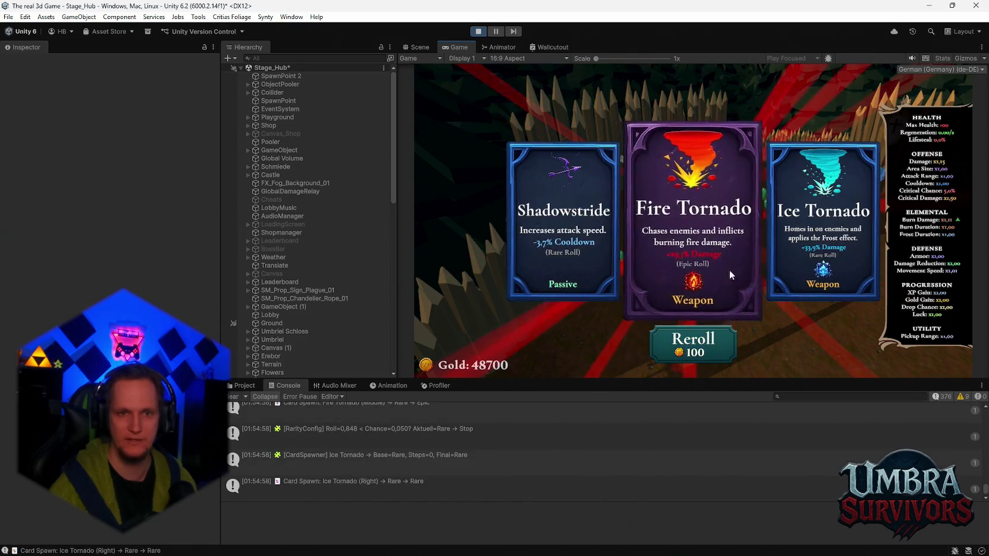
click(694, 340)
click(703, 269)
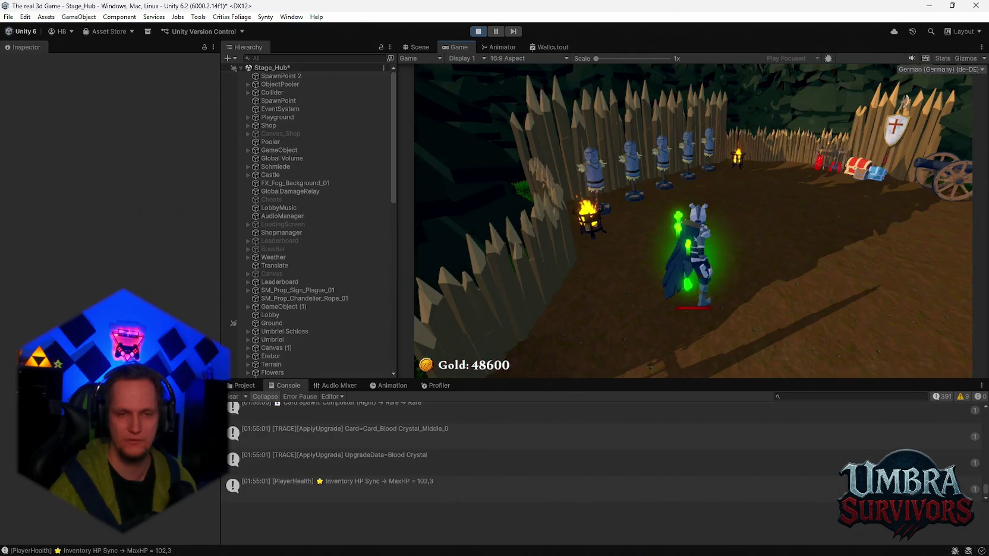
Step: Reroll for up to 200 gold and pick Frozen Heart, then Shadowstride
click(699, 339)
click(701, 340)
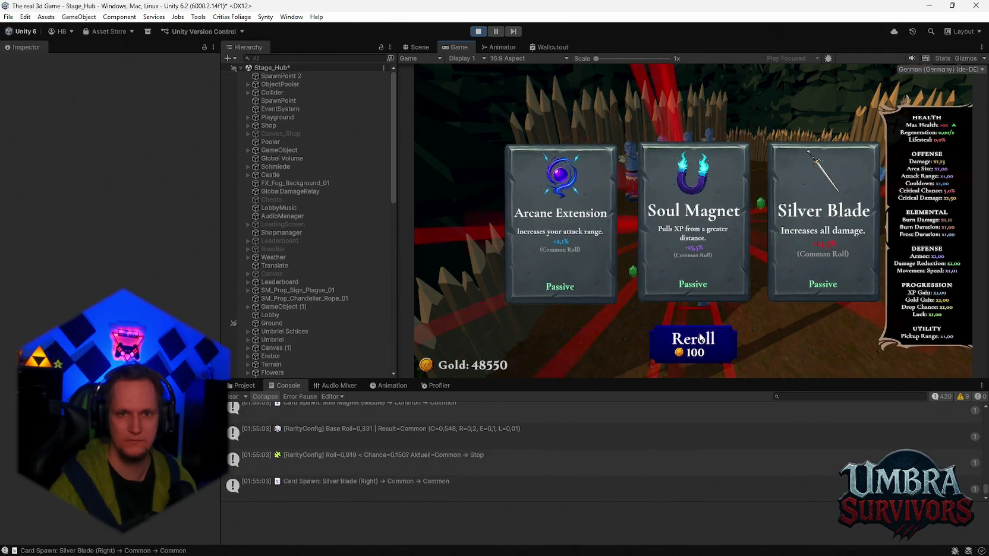
click(702, 339)
click(704, 343)
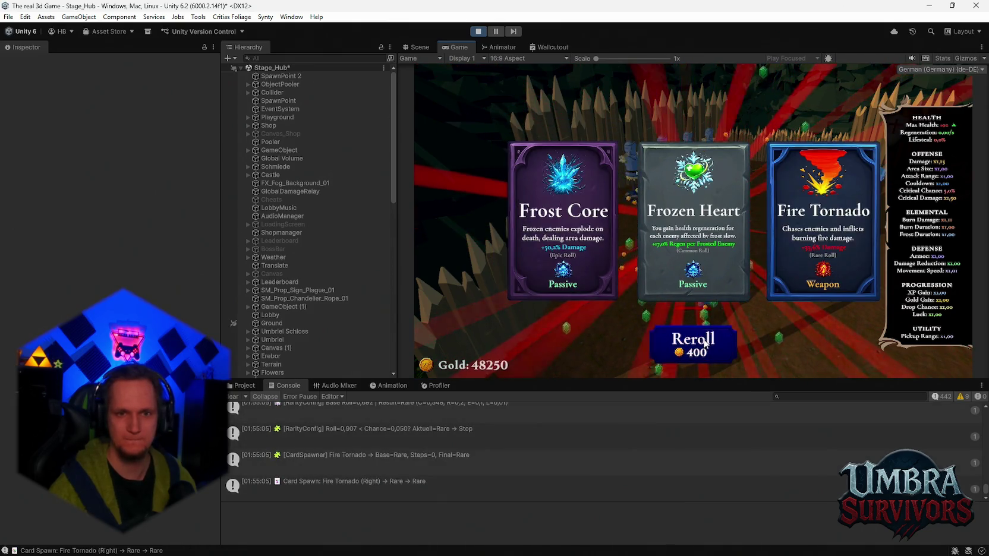
click(686, 260)
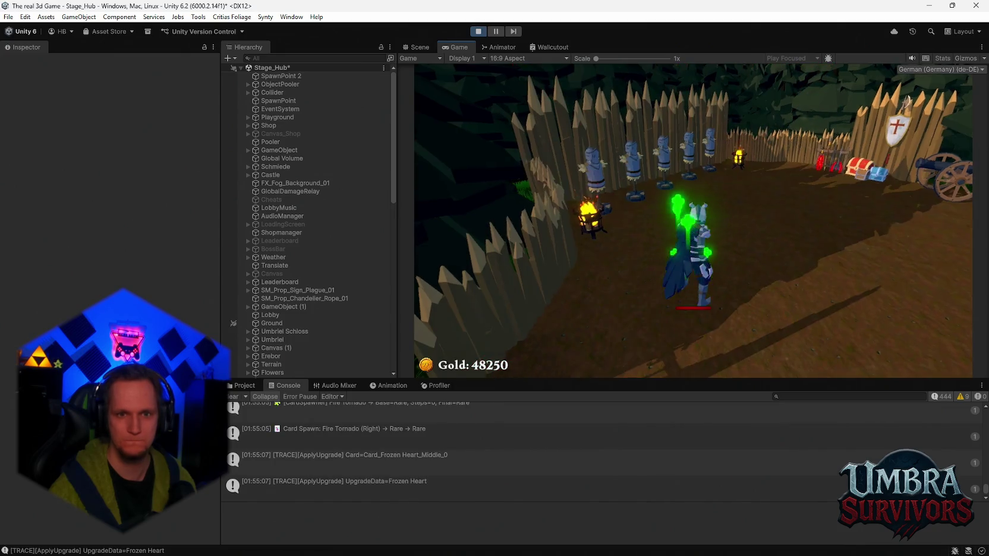
click(705, 340)
click(705, 340)
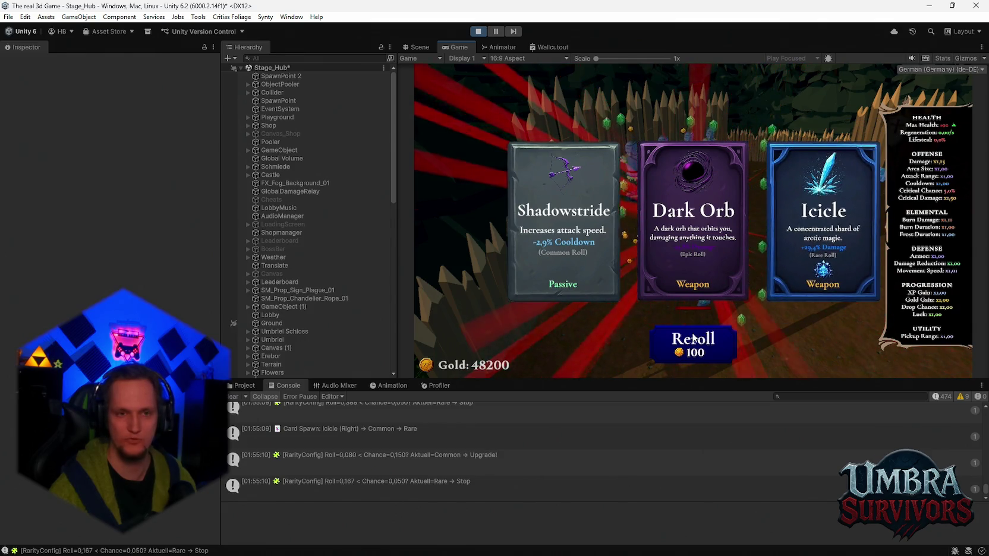
click(564, 238)
Step: Reroll repeatedly, up to 800 gold, and take the middle upgrade card
click(723, 345)
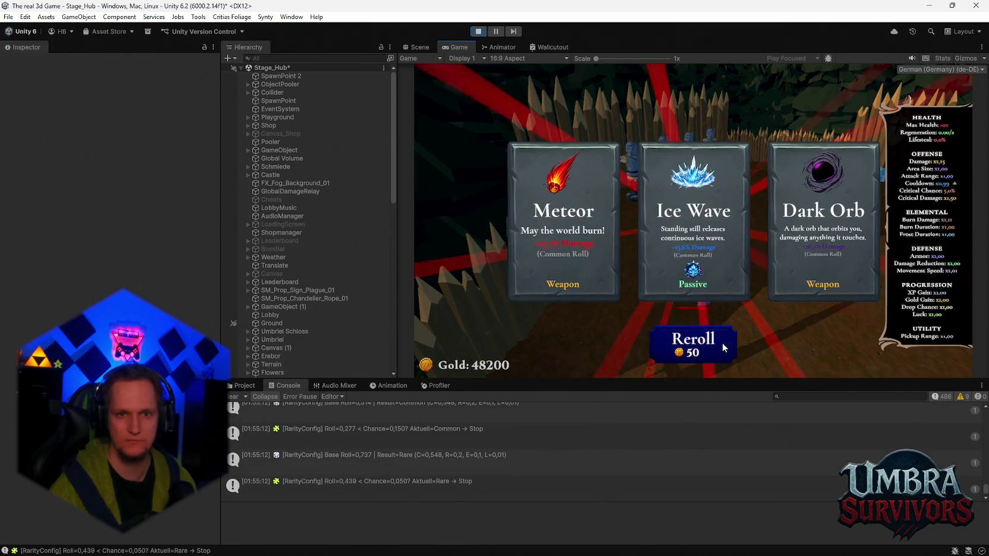
click(722, 345)
click(722, 344)
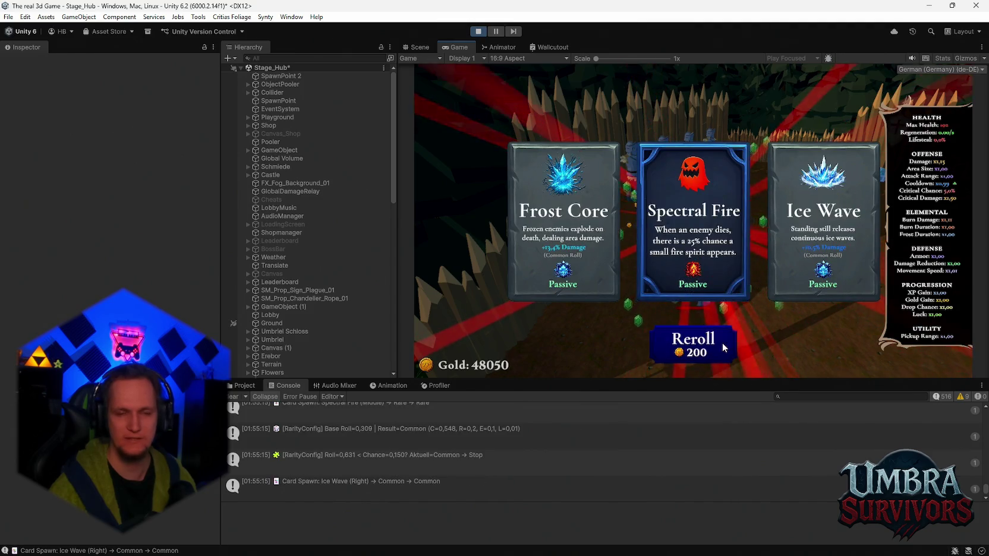
click(723, 345)
click(722, 344)
click(723, 342)
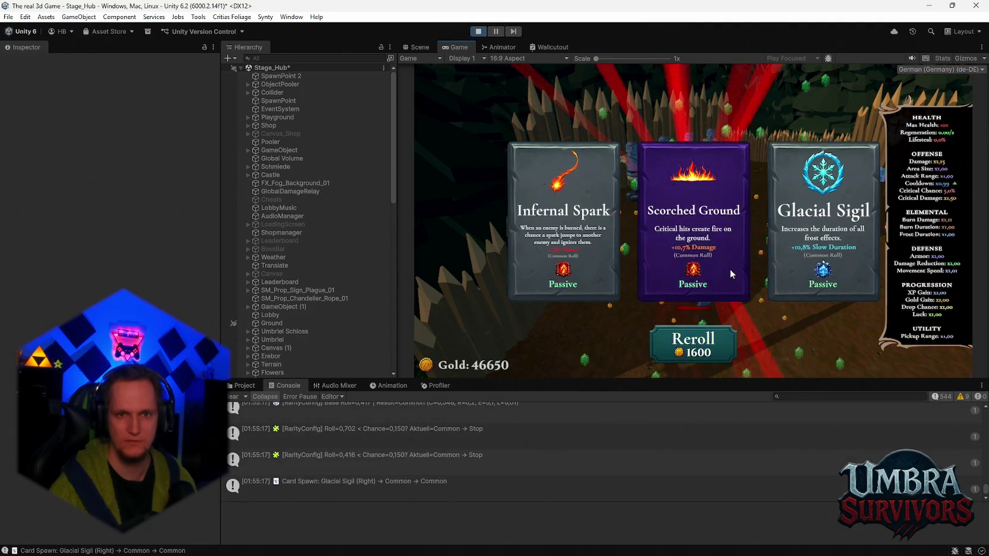
click(730, 269)
Step: Reroll for up to 200 gold and take the Glacial Sigil upgrade
click(711, 357)
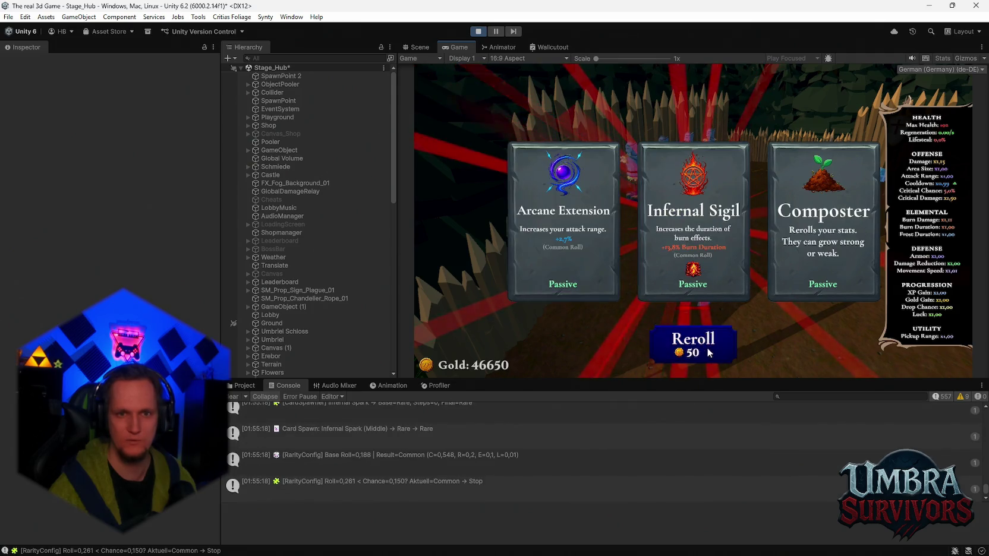
click(707, 350)
click(705, 347)
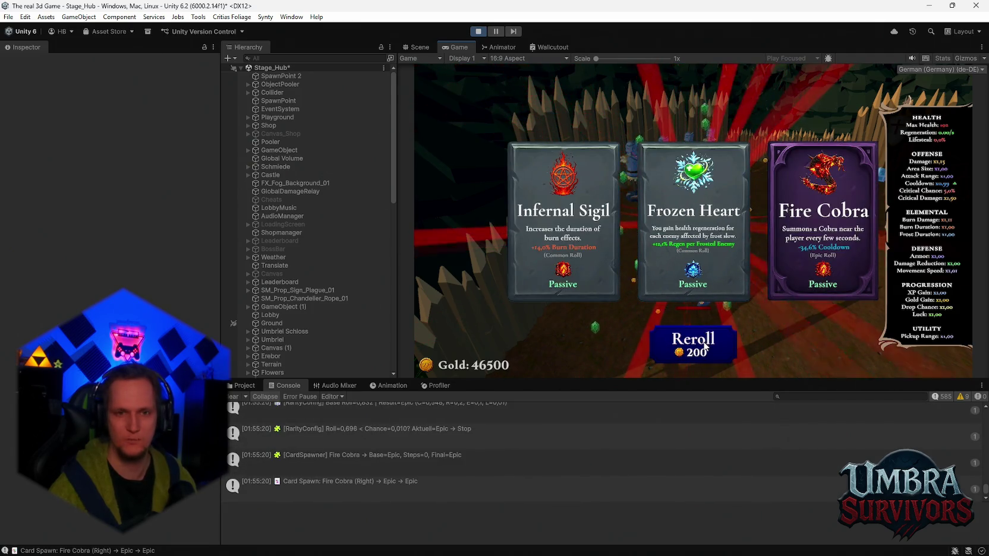
click(705, 348)
click(707, 256)
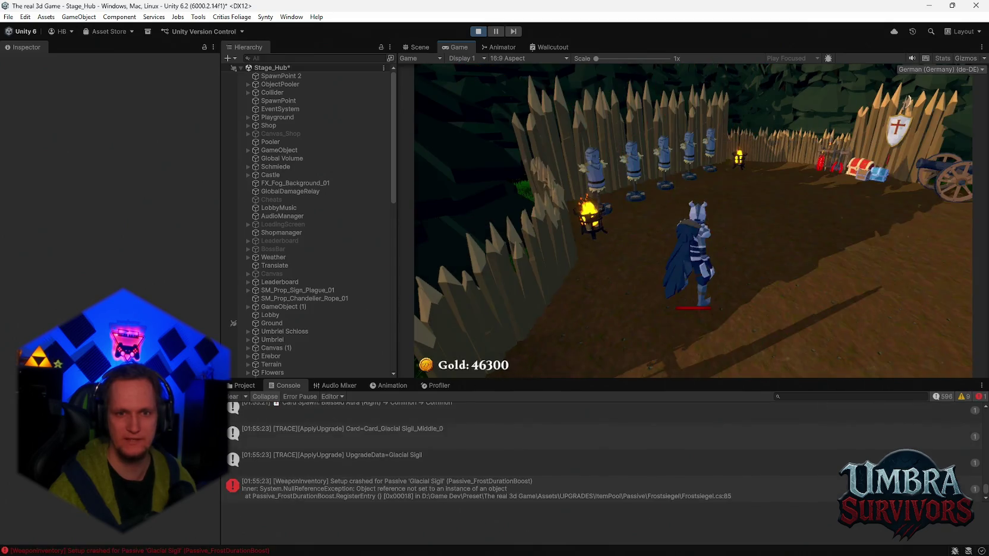
Step: Take the Ice Blade card and walk along the dummy row so it hits them
click(707, 257)
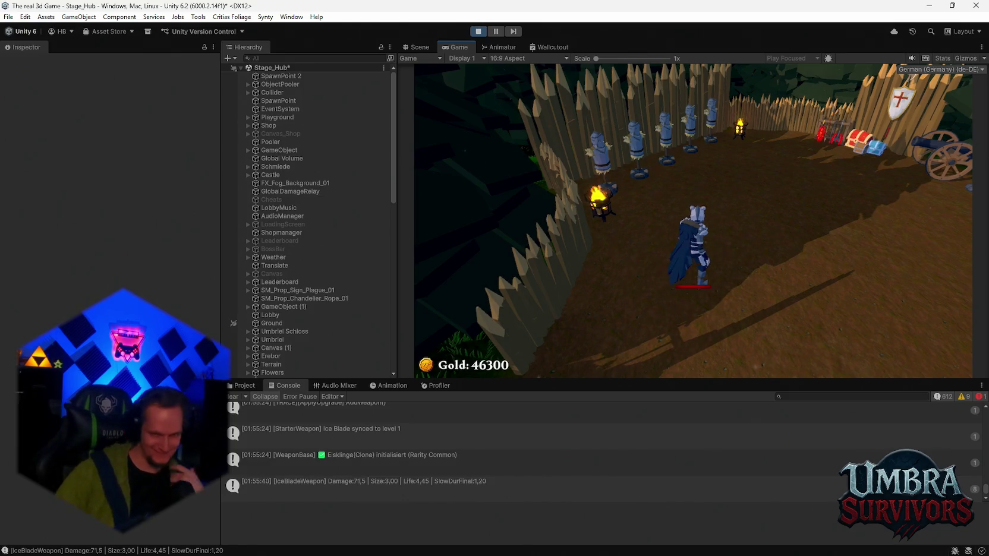
key(w)
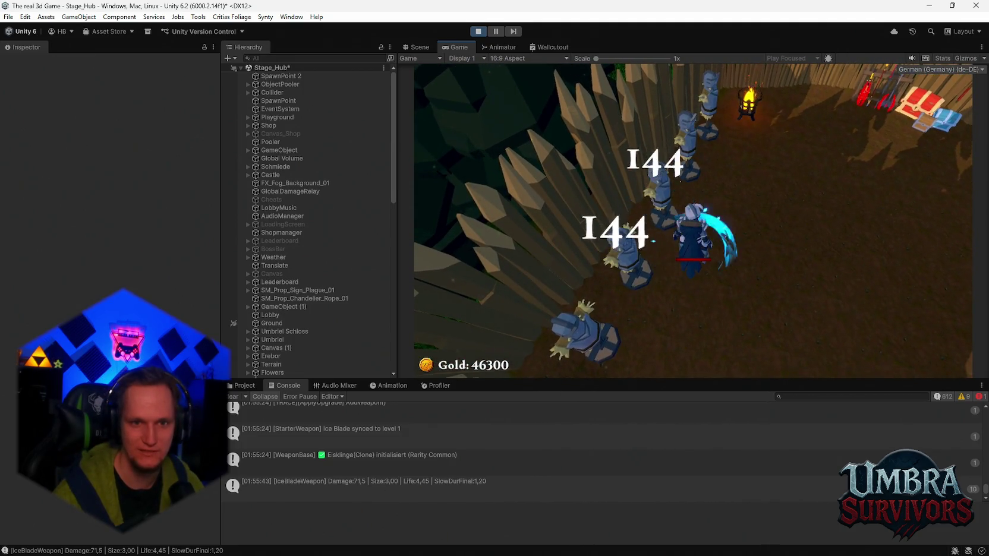
key(w)
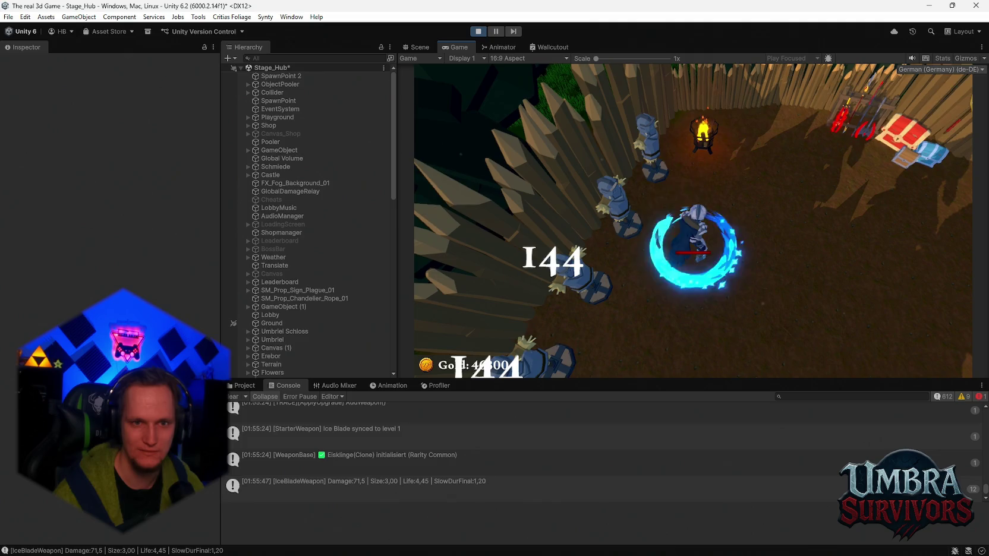
key(w)
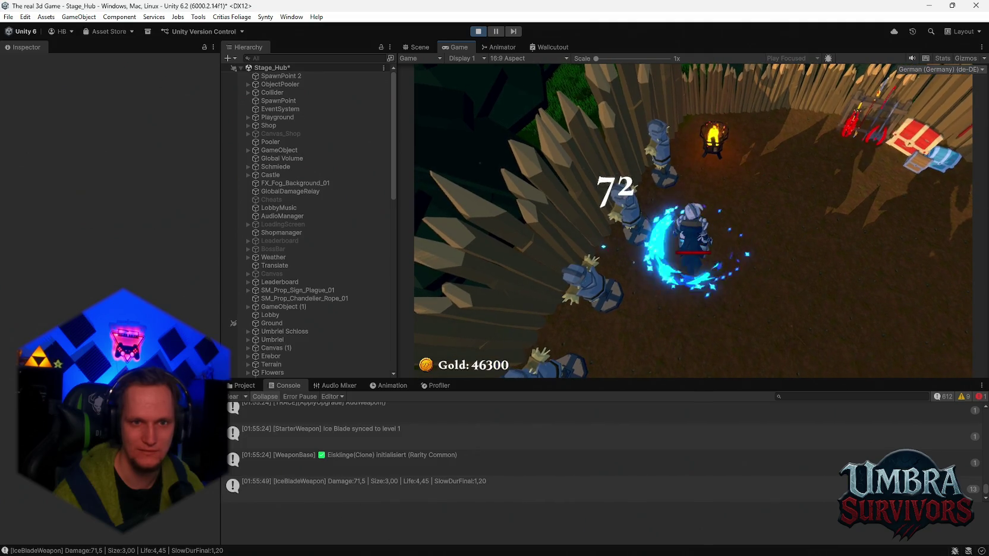
key(s)
key(d)
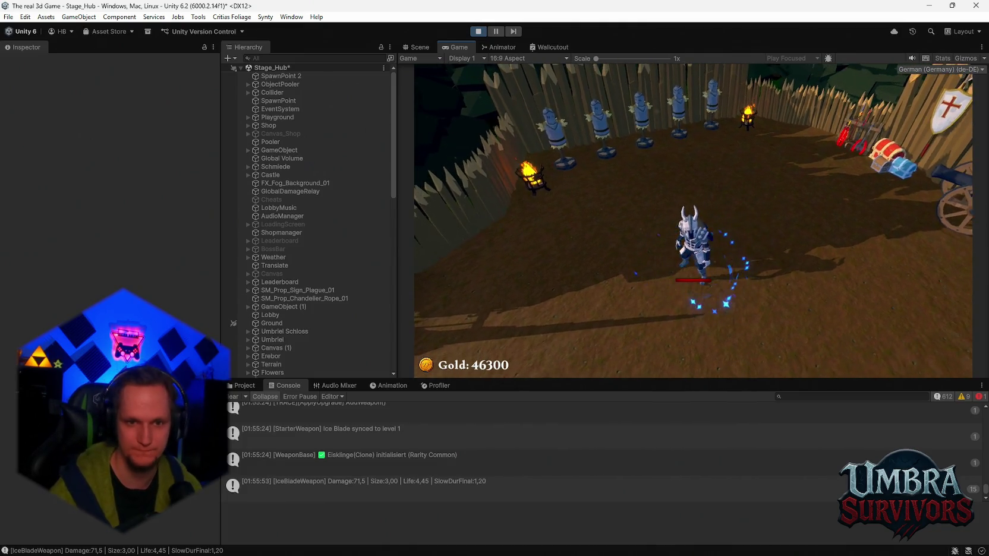
Step: Reroll the level-up cards and pick Void Pulse, then Arcane Extension
click(686, 350)
click(686, 351)
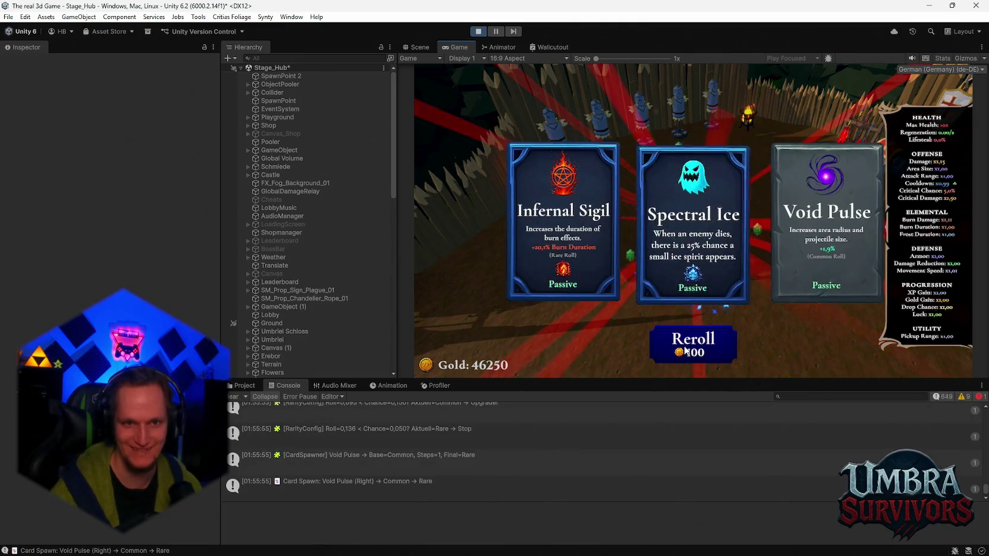
click(800, 220)
click(690, 345)
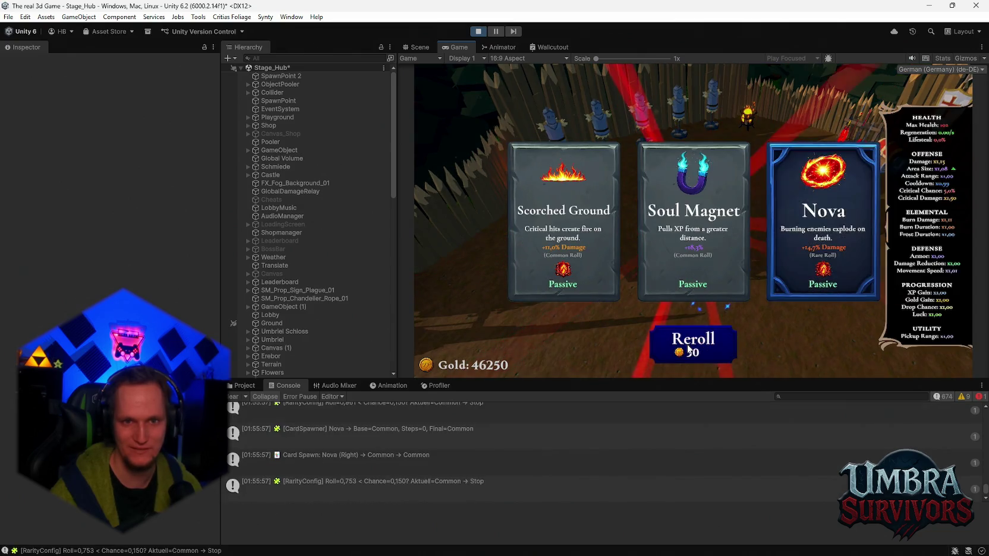
click(688, 349)
click(688, 349)
click(688, 350)
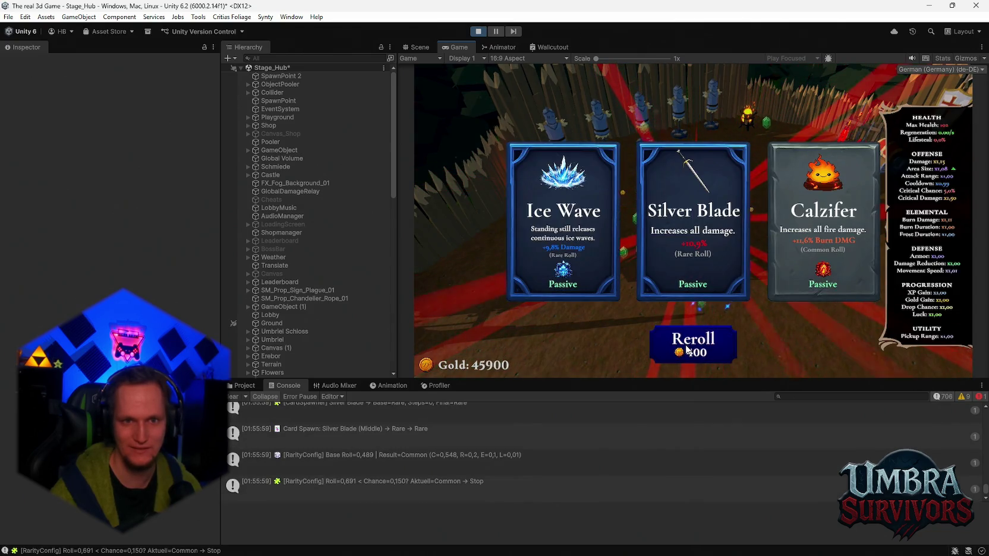
click(688, 350)
click(677, 268)
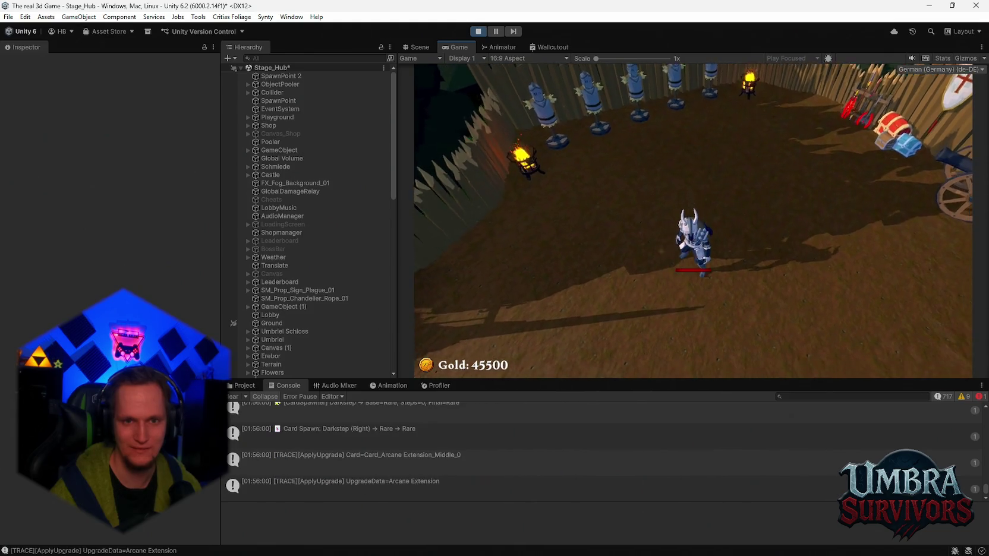
Step: Reroll for up to 200 gold and take Void Pulse twice more, reaching 3 stacks
click(693, 349)
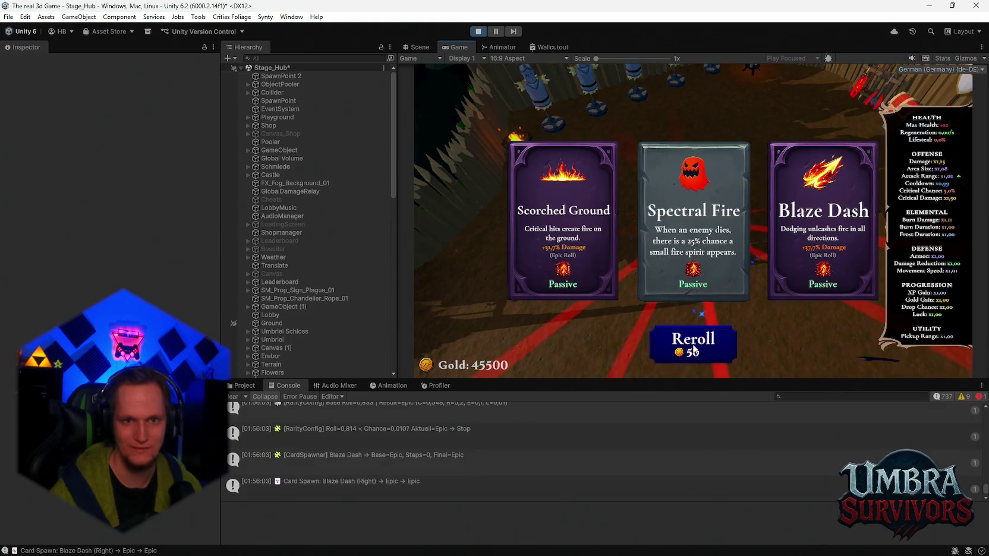
click(693, 350)
click(693, 349)
click(693, 349)
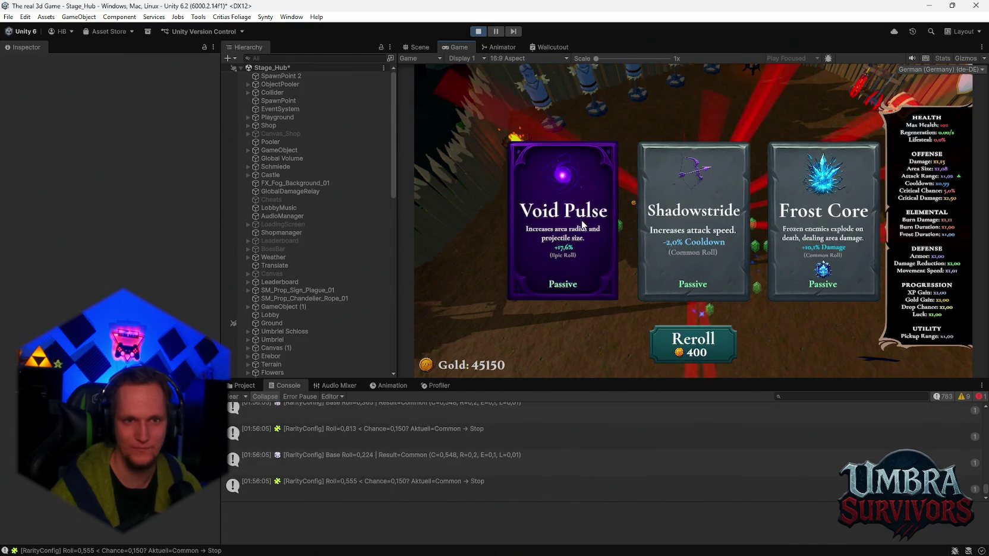
click(563, 237)
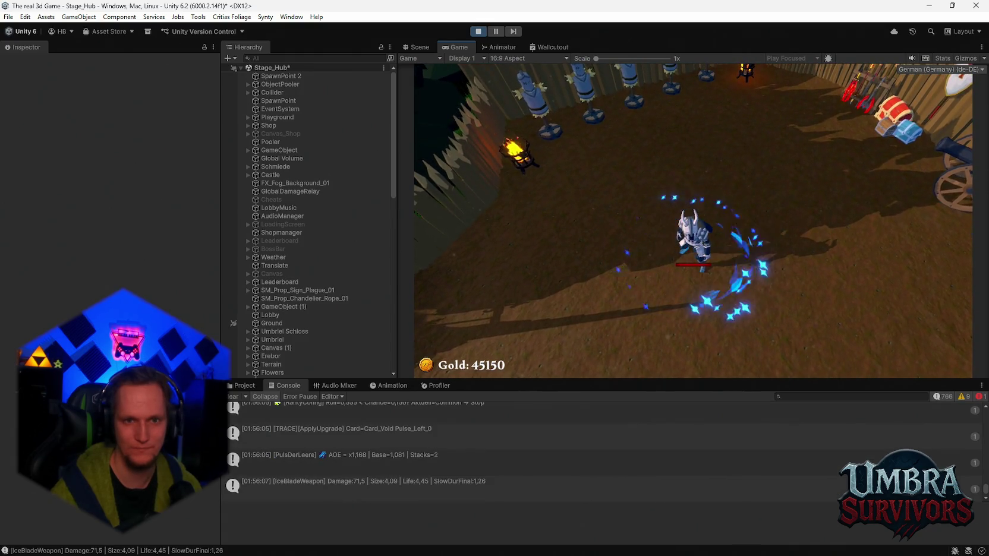
click(700, 339)
click(701, 338)
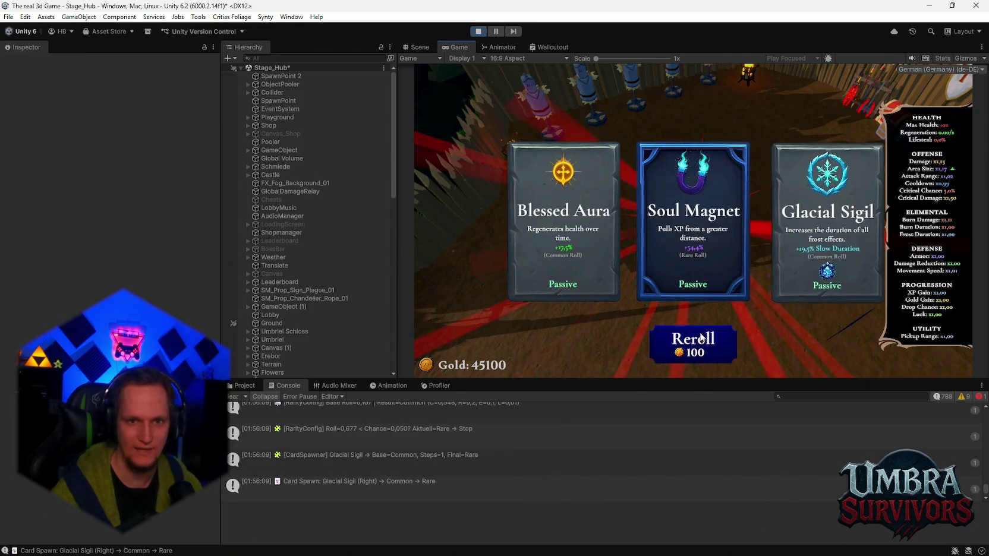
click(701, 339)
click(831, 221)
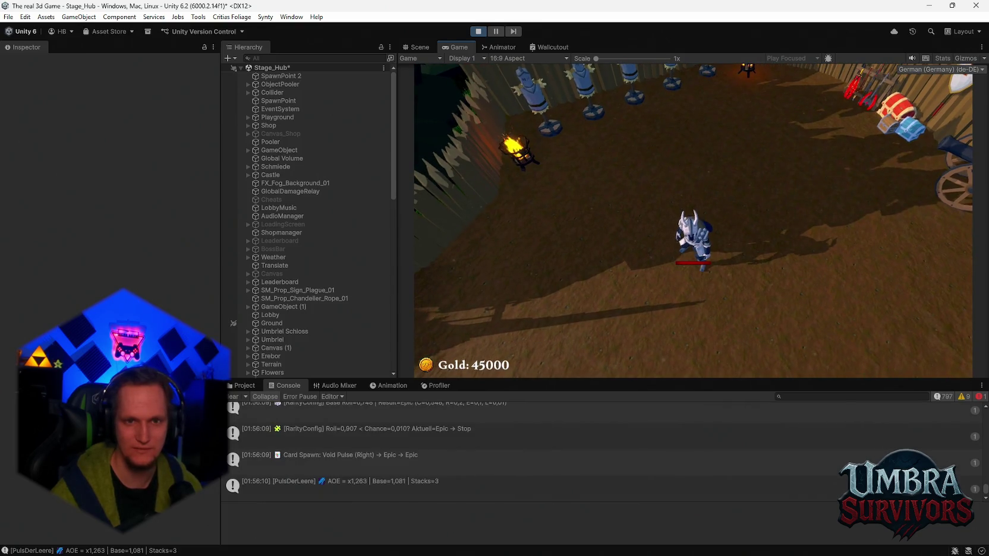
Step: Walk the character toward the fence, chests and torch, circling to swing the camera
key(w)
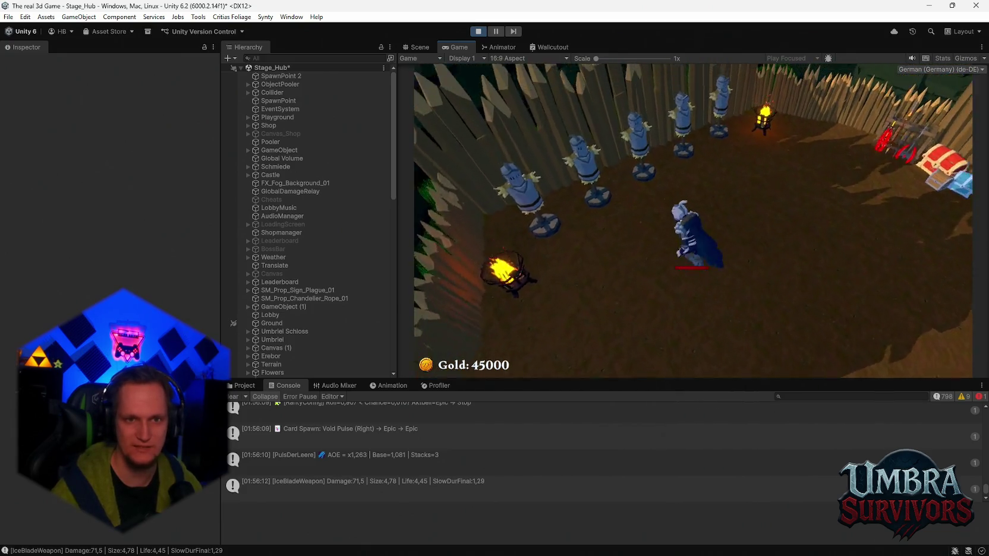
key(w)
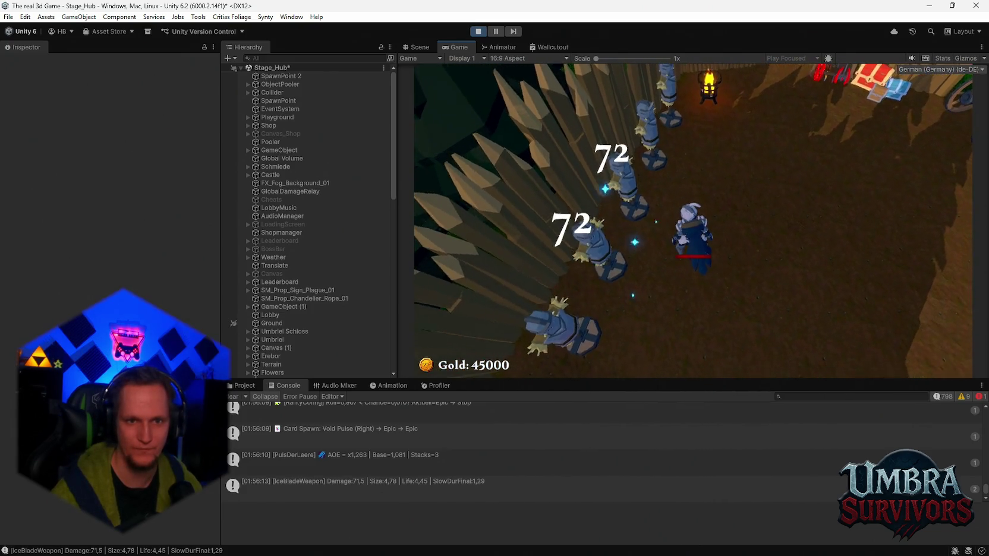
key(w)
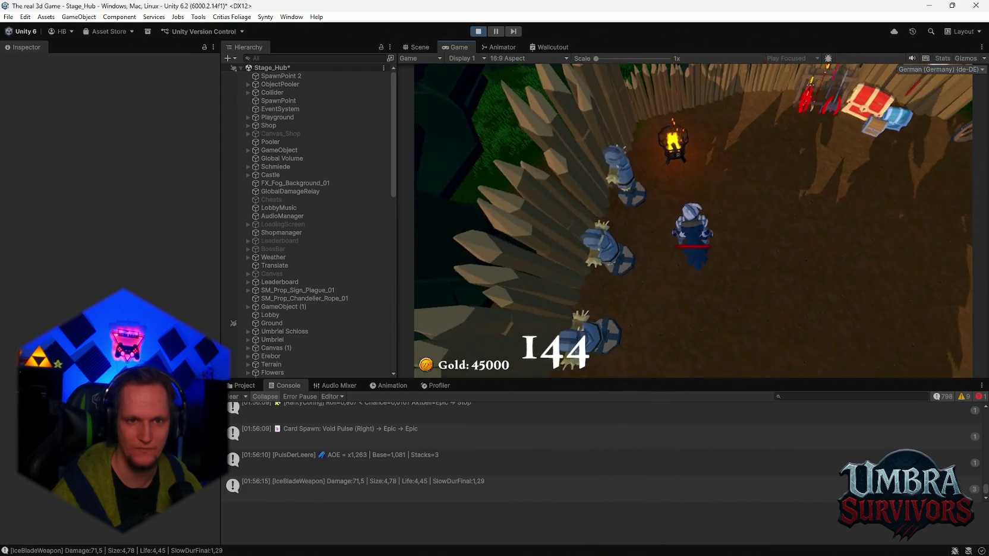
key(s)
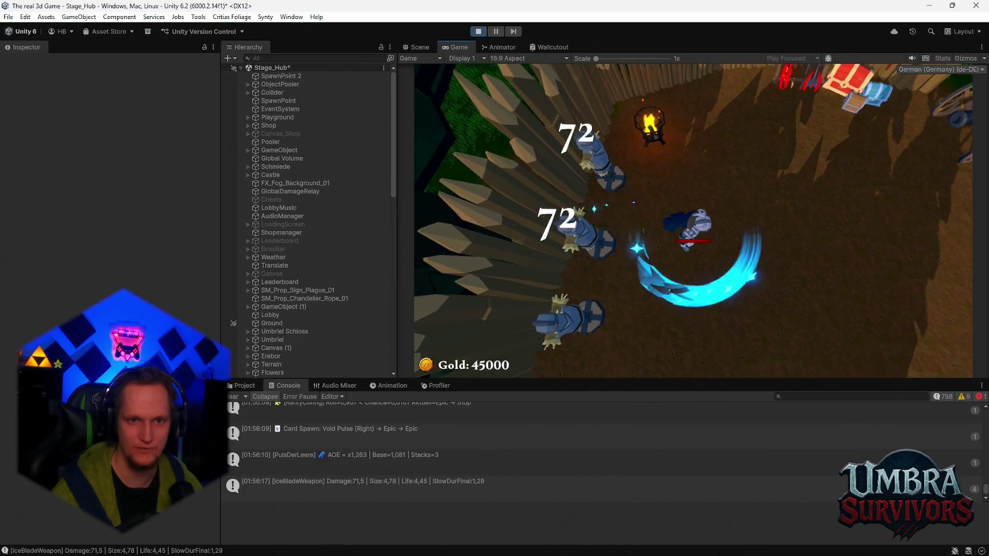
key(s)
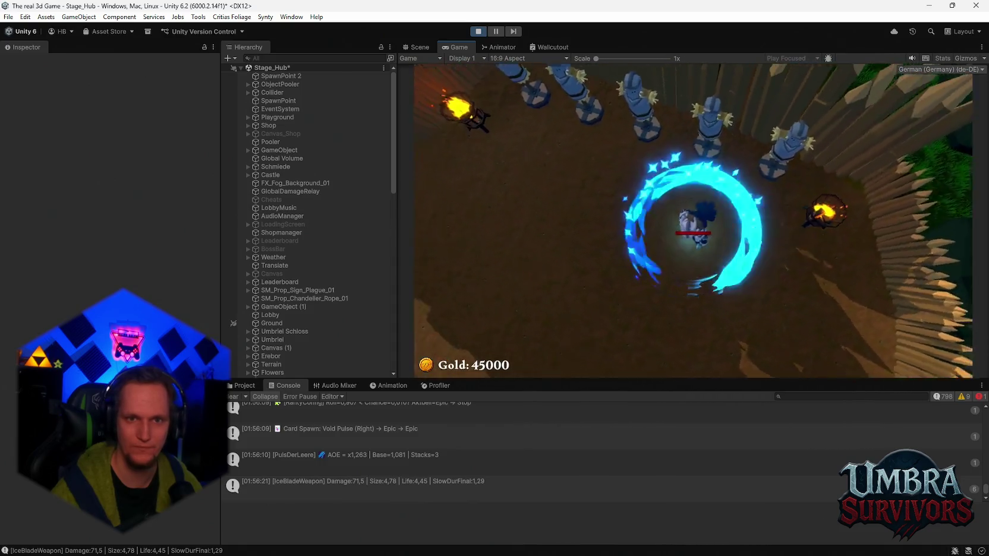
key(w)
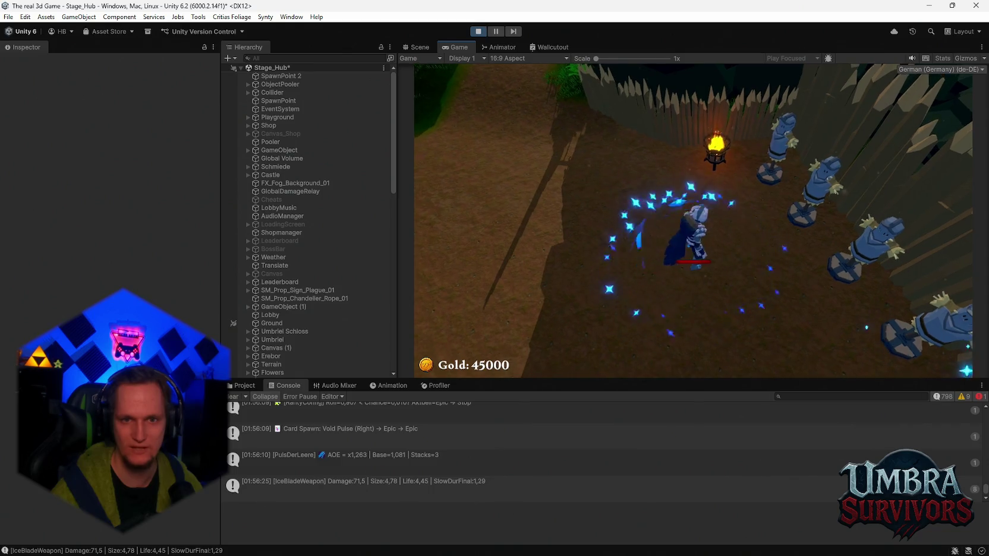
Step: Circle the training dummies so fire floor ticks hit them, then pause the game
key(d)
key(a)
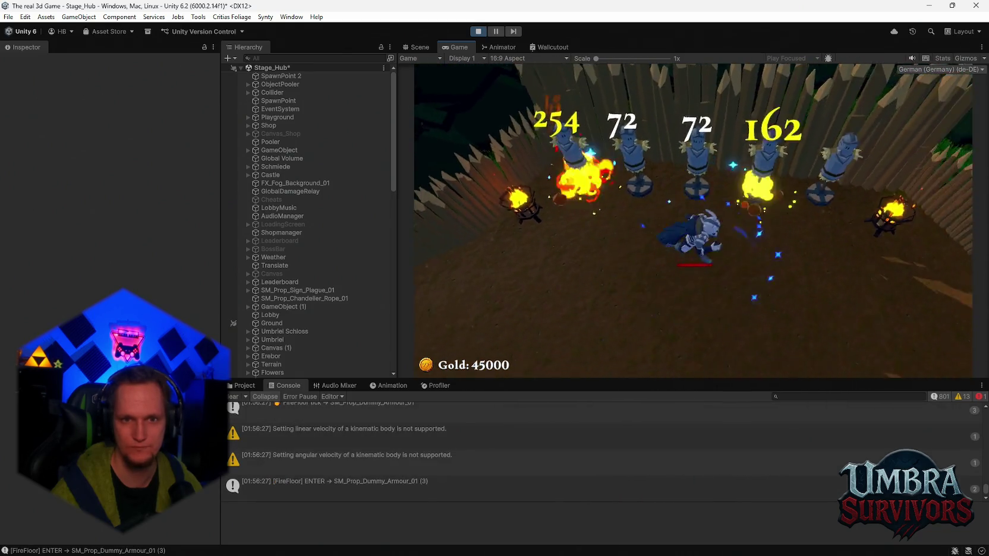
key(d)
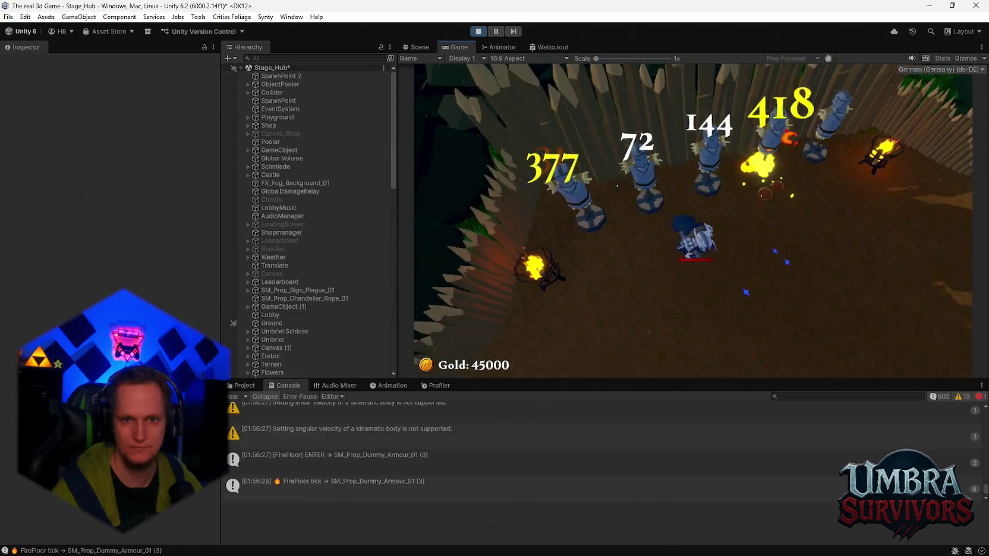
key(d)
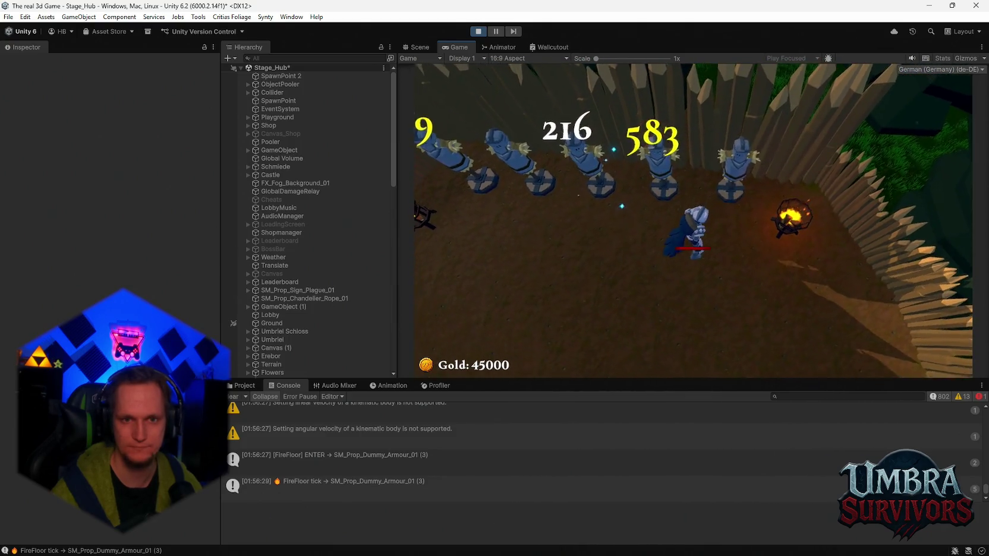
key(a)
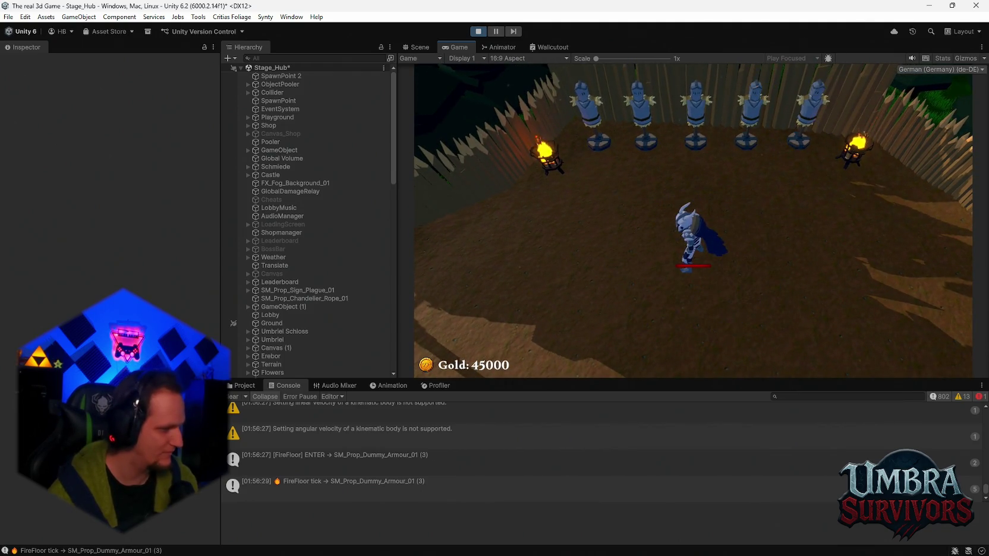
key(Escape)
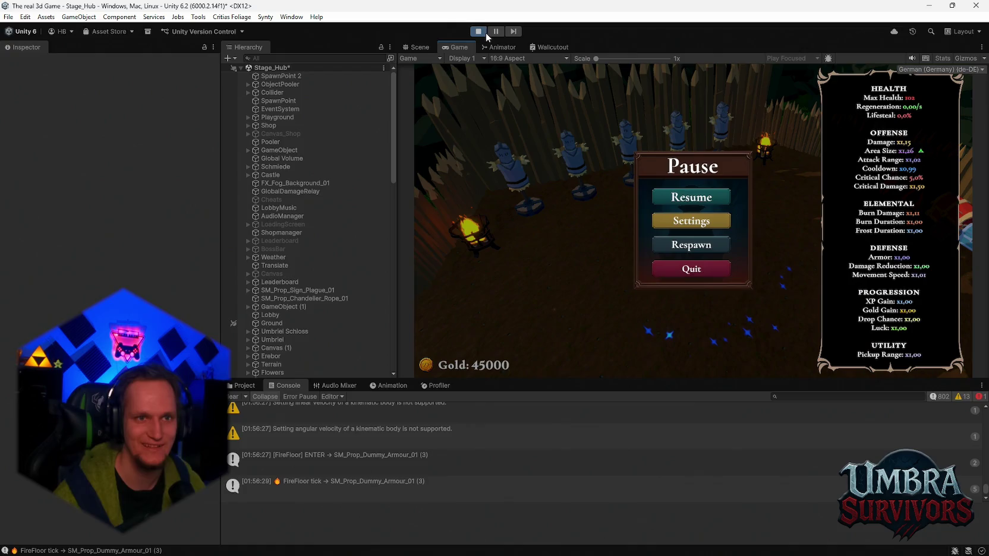
Step: Exit Play mode and show the Project assets panel instead of the Console
click(484, 32)
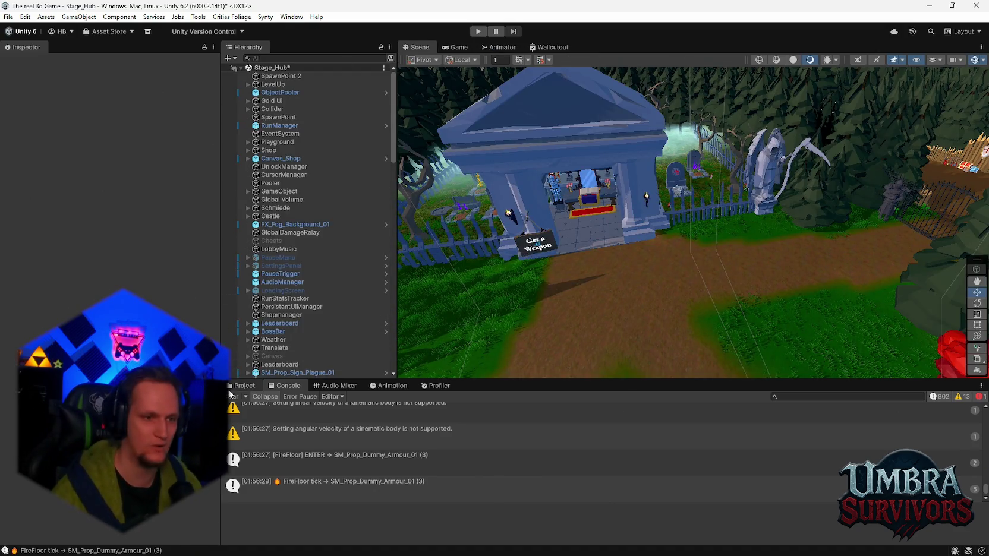
click(260, 386)
scroll(322, 491, down, 3)
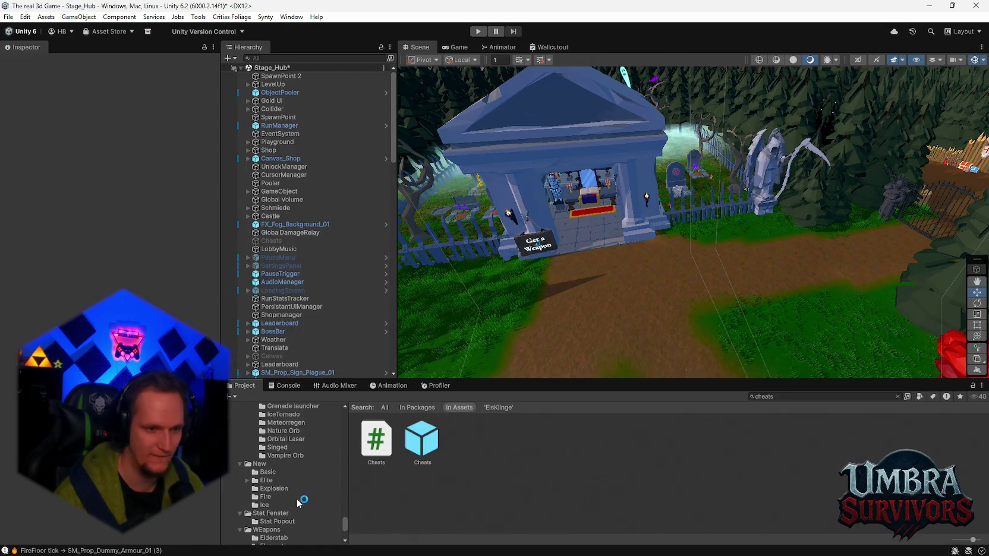
Step: Open the Waffen/Eiszapfen folder and inspect its Explosion prefab
click(289, 413)
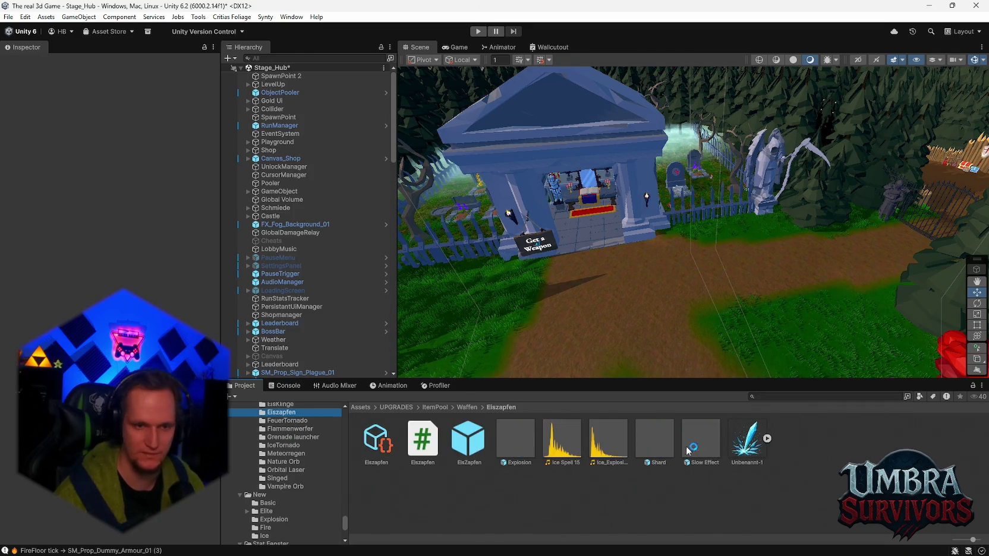
click(515, 440)
scroll(293, 474, up, 3)
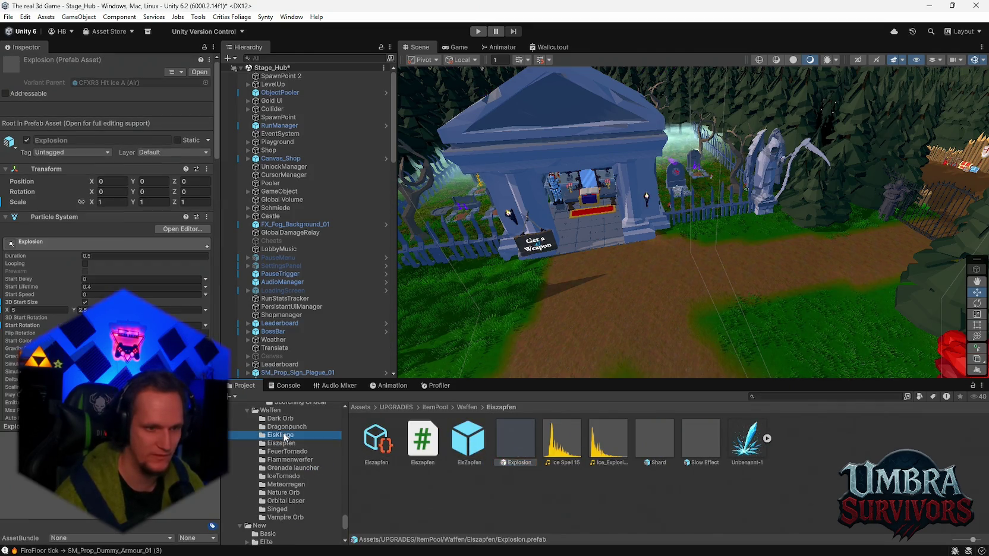
Step: Open Waffen/EisKlinge and inspect the EisKlinge and CFXR4 sword trail prefabs
click(284, 435)
click(510, 445)
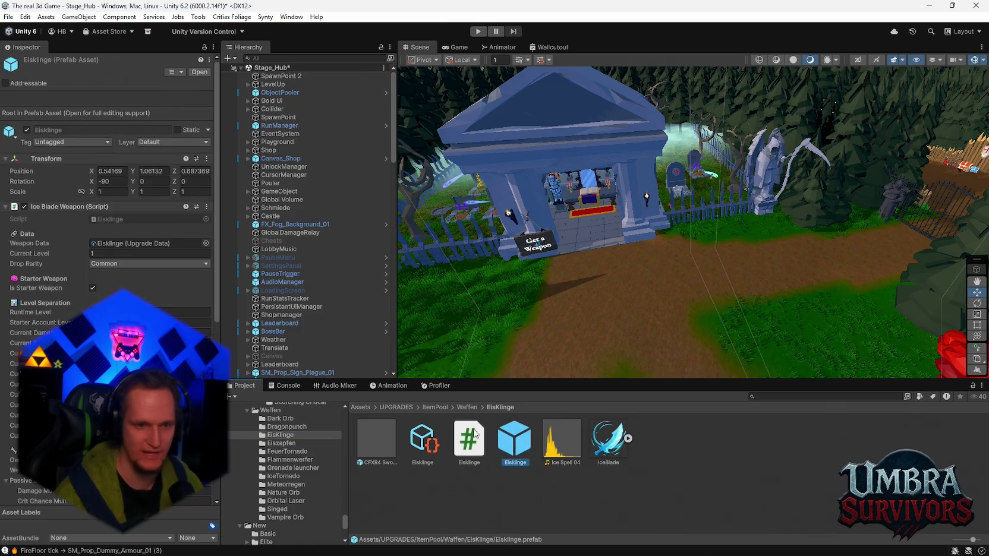
click(358, 445)
scroll(107, 237, down, 10)
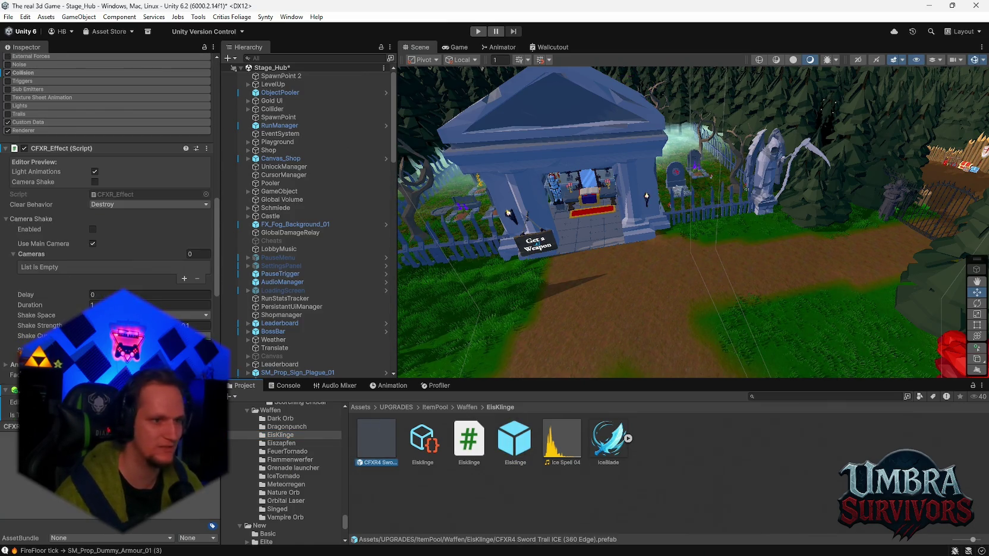
scroll(65, 312, up, 3)
click(502, 438)
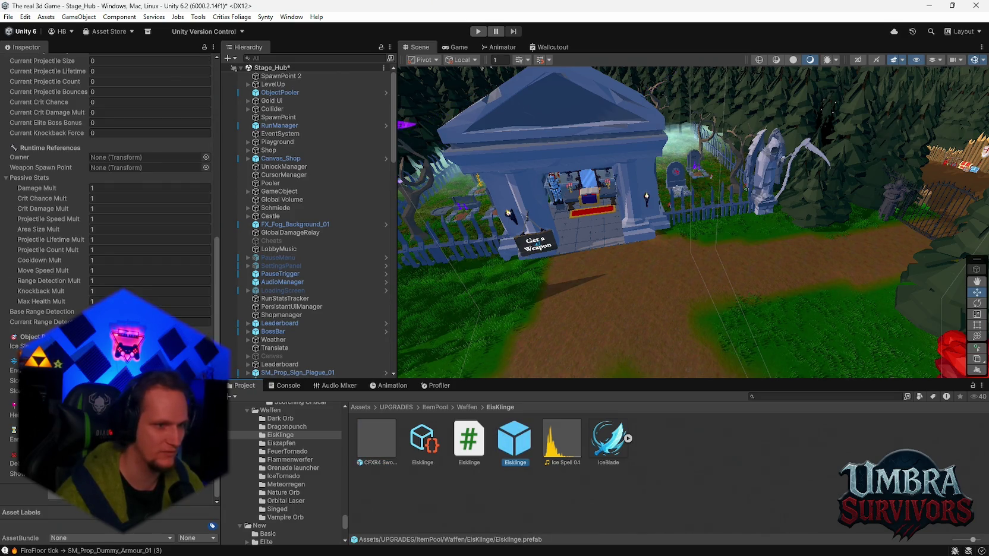
scroll(107, 238, up, 1)
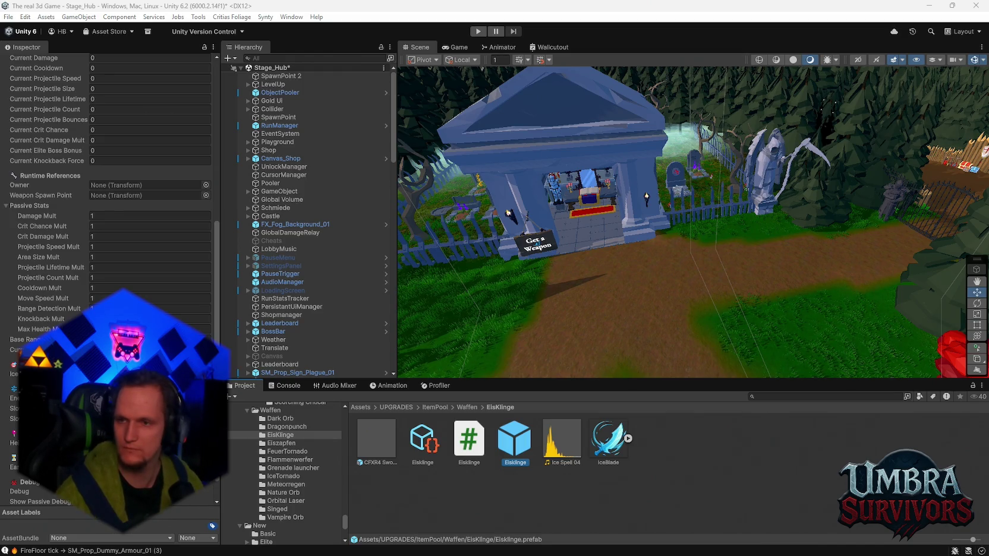
Step: Select the Eisklinge weapon data asset to show its stats in the Inspector
click(433, 447)
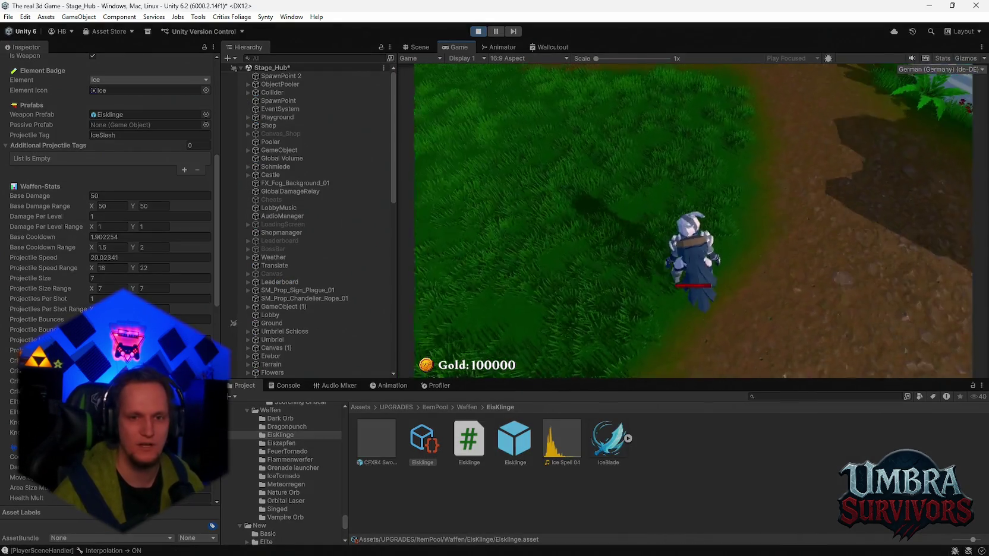
Step: Walk to the Get a Weapon shrine, reroll four times, and take the Ice Blade card
key(w)
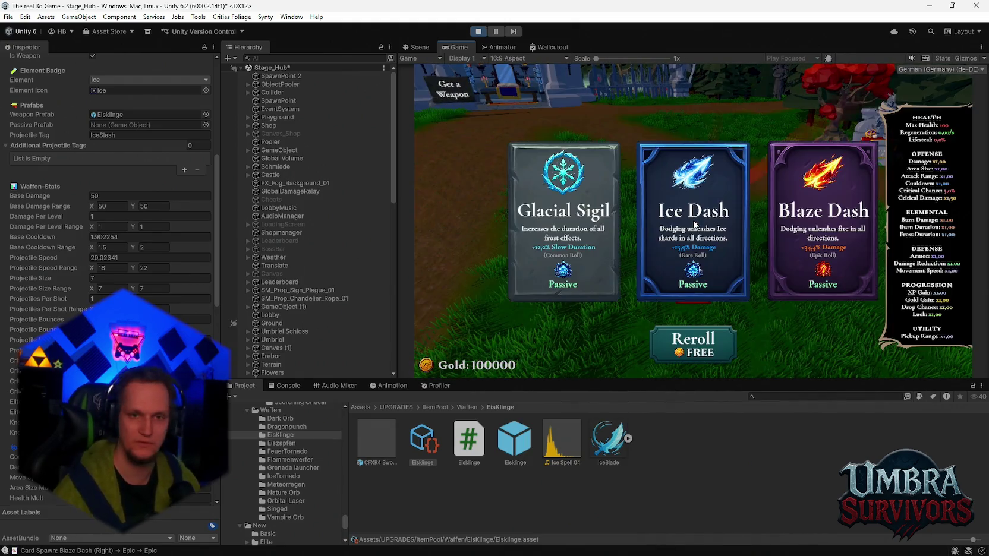
click(700, 350)
click(702, 352)
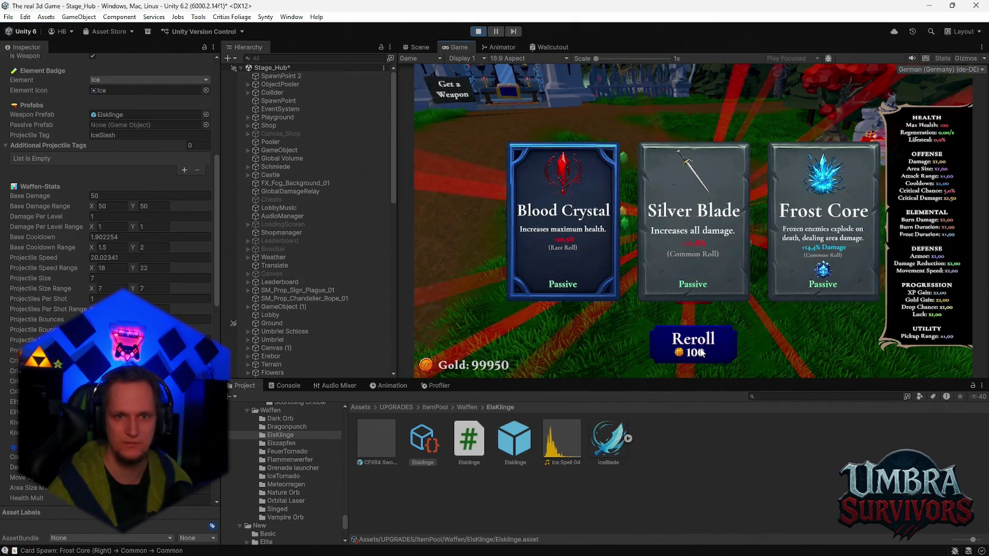
click(701, 352)
click(701, 352)
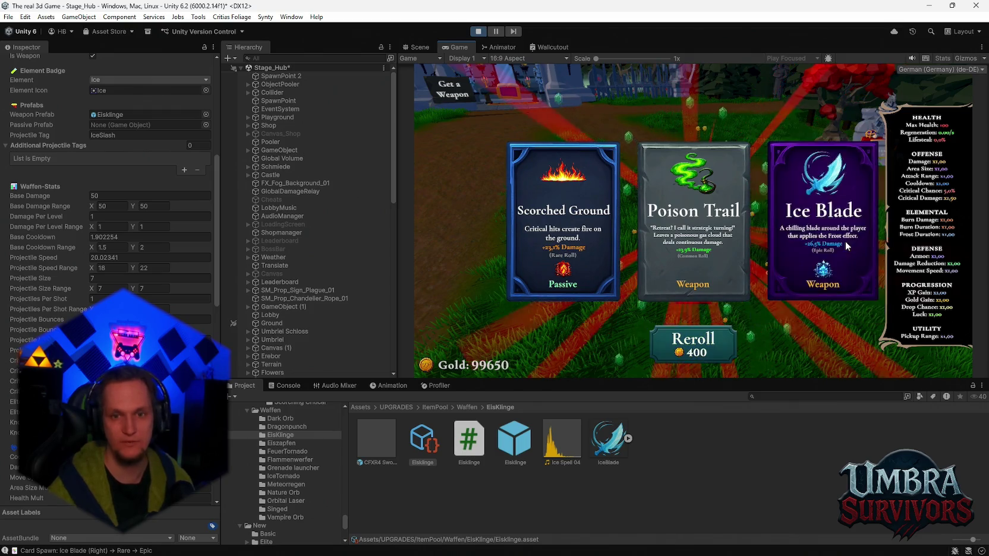
click(845, 242)
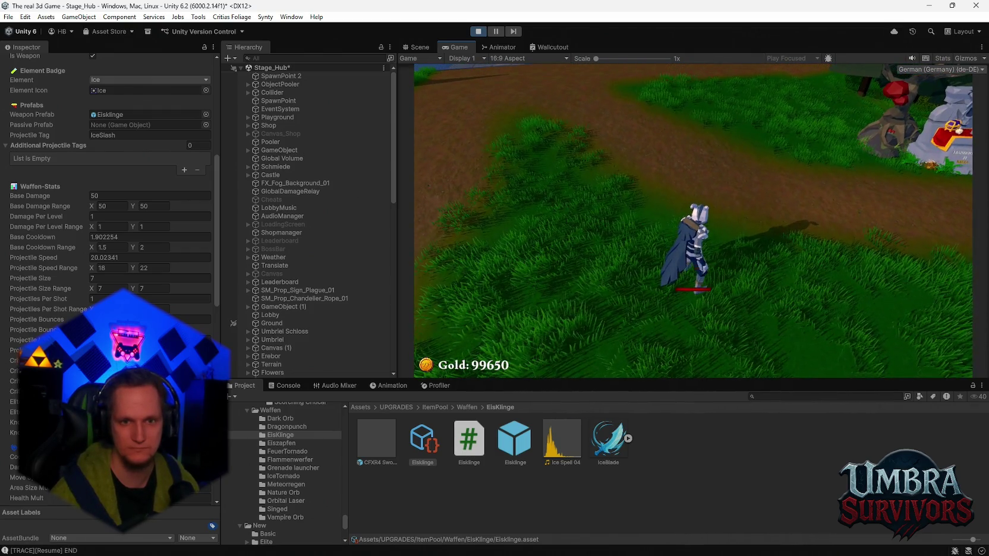
Step: Walk through the gate to the dummies for Ice Blade hits, then pause and exit Play mode
key(w)
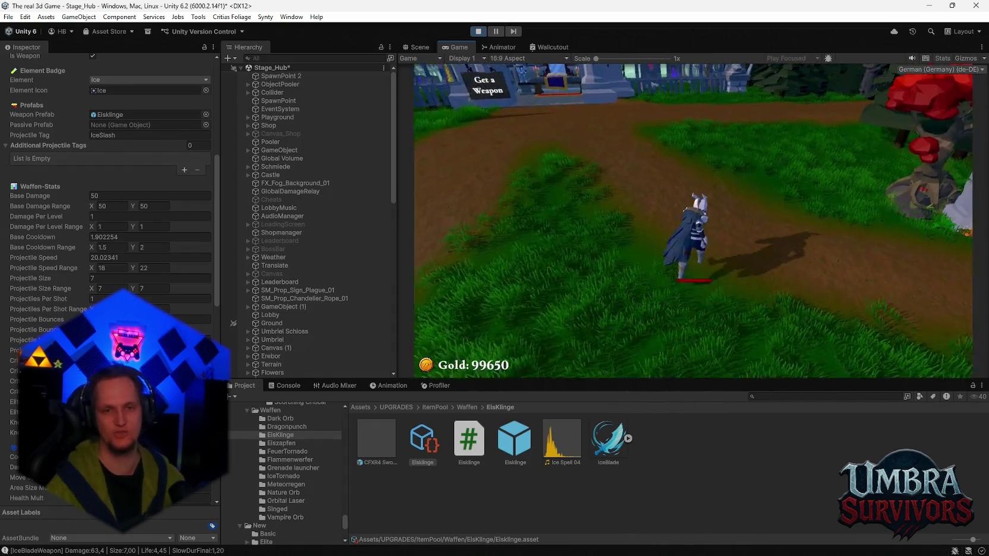
key(w)
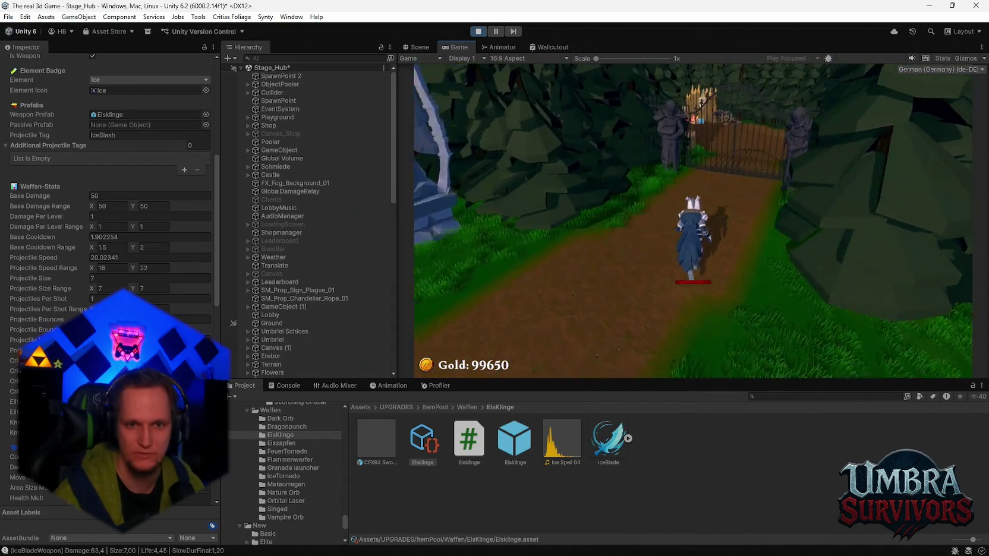
key(w)
key(w)
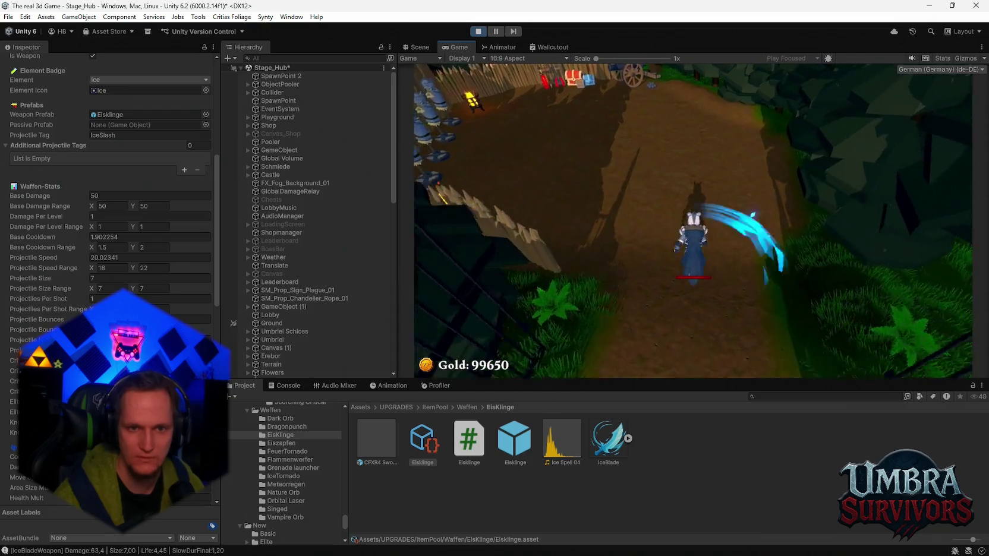
key(a)
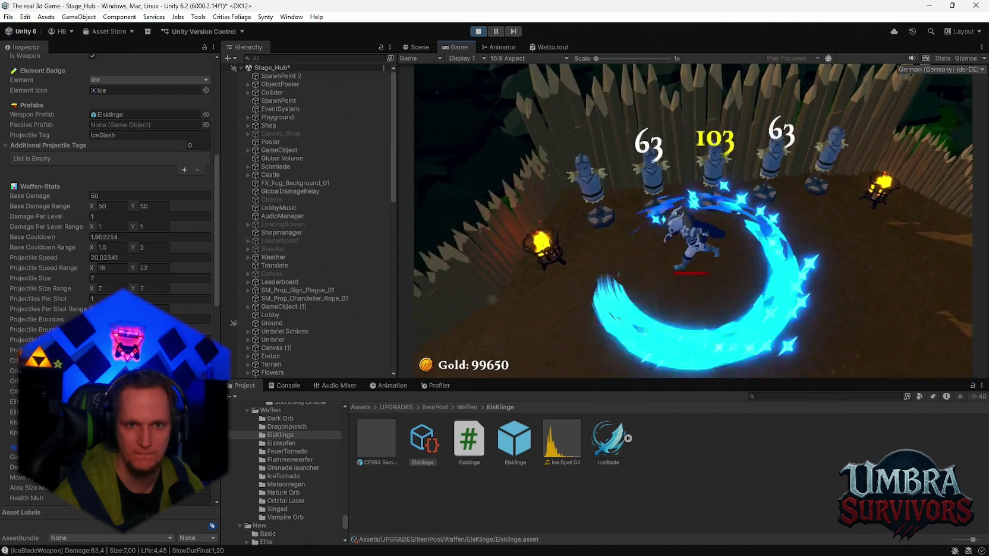
key(Escape)
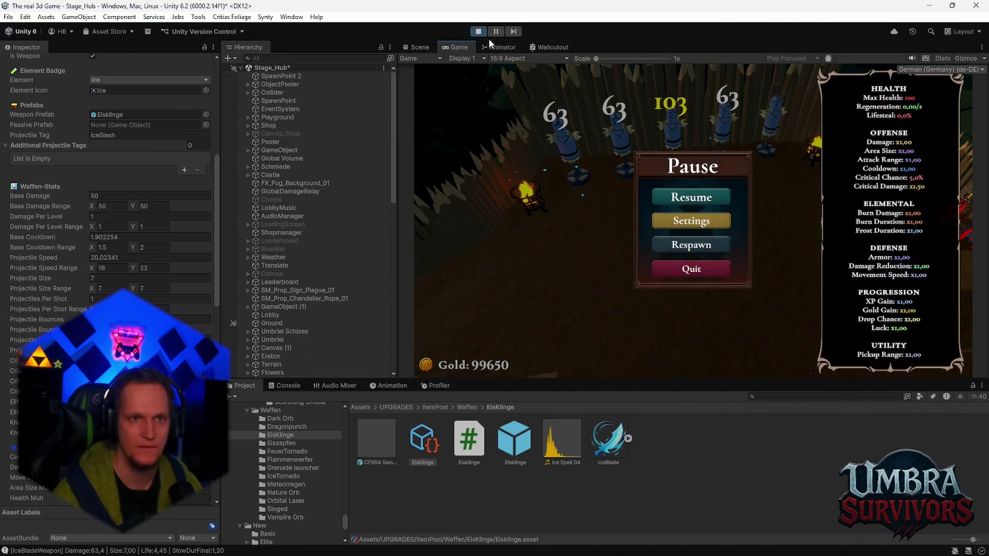
click(477, 31)
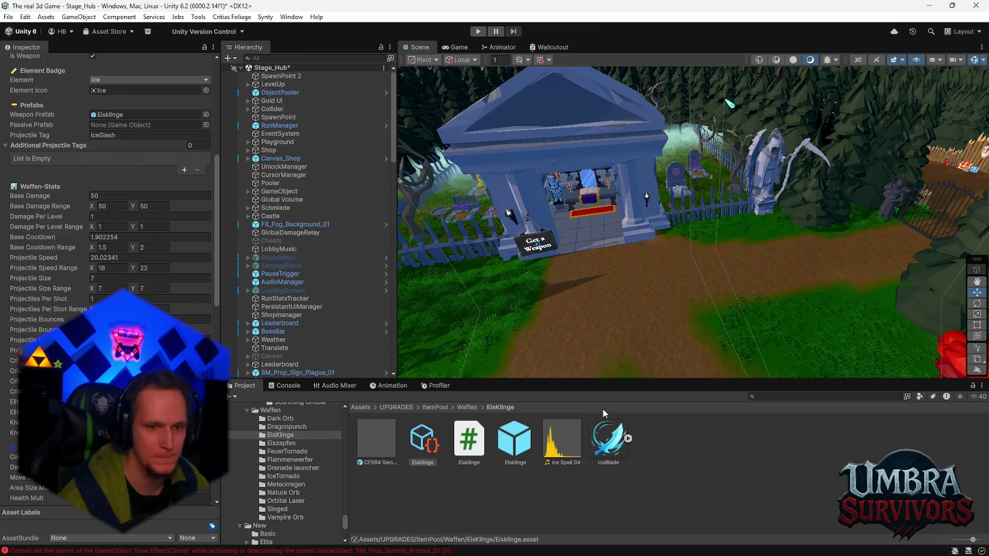
Step: Select the EisKlinge prefab, flagged as a starter weapon, and enter Play mode
click(515, 440)
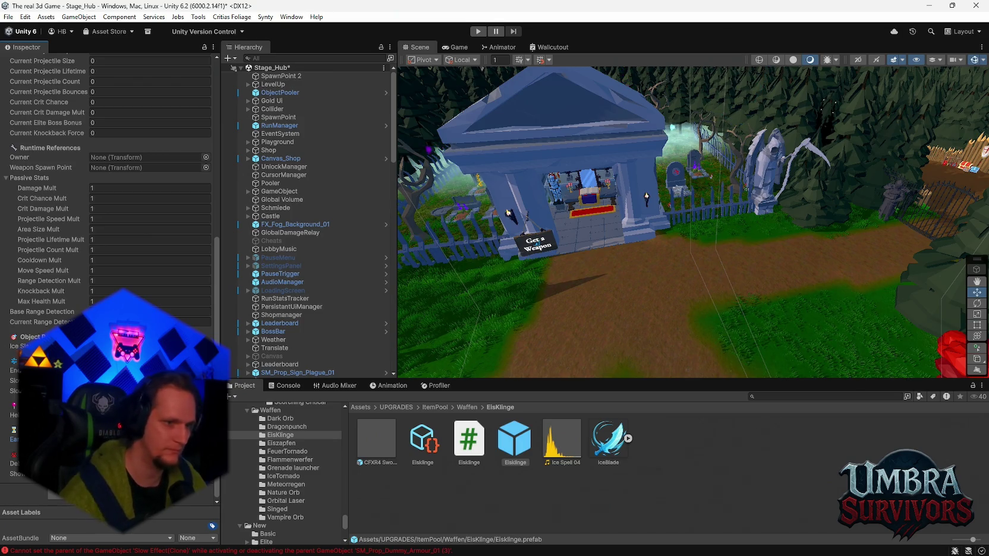
click(479, 32)
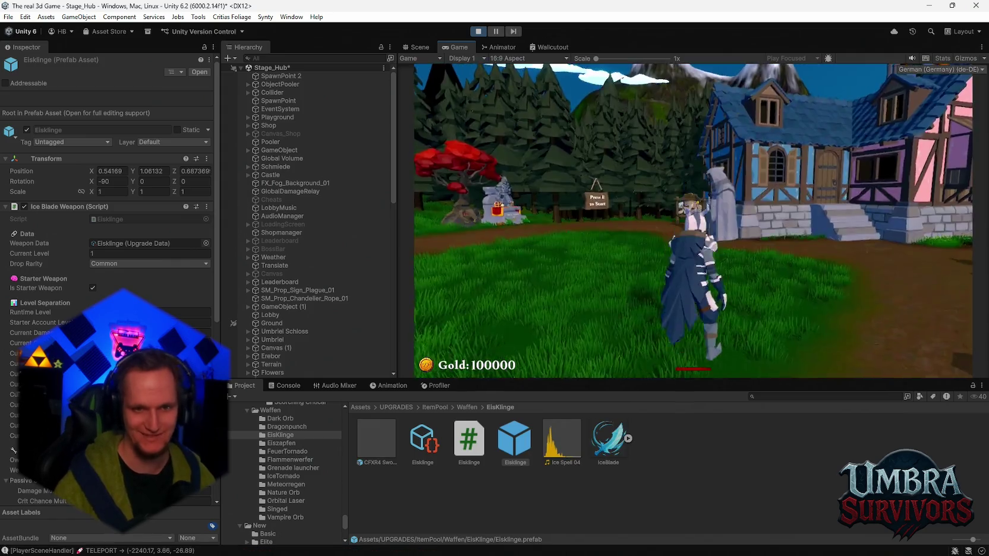
Step: Choose the Infernal Spark card and run through the gate toward the training dummies
key(w)
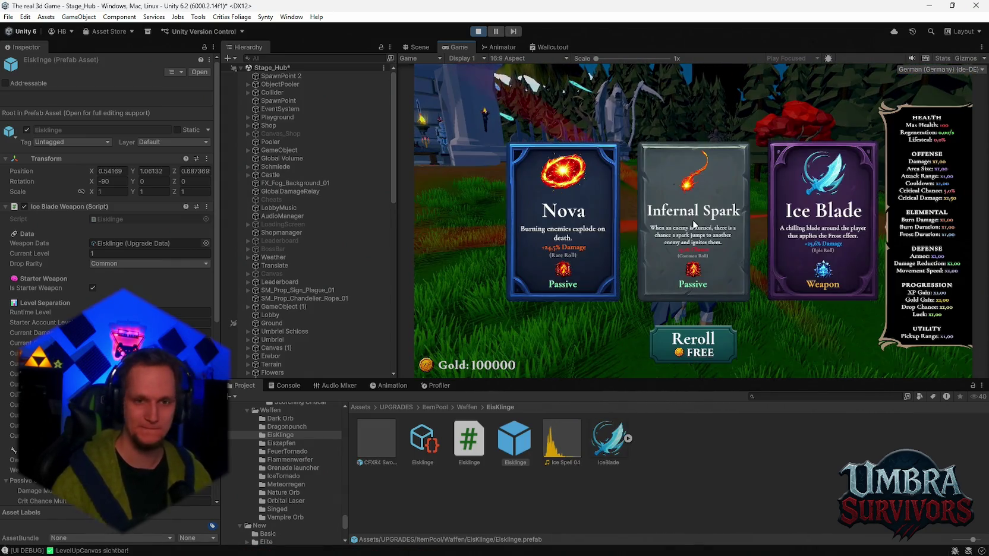
click(693, 224)
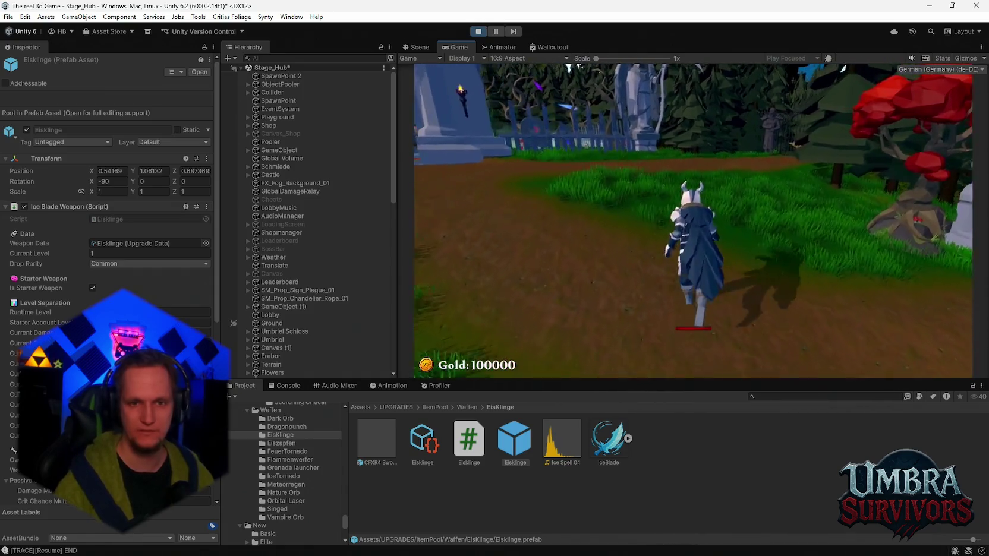
key(w)
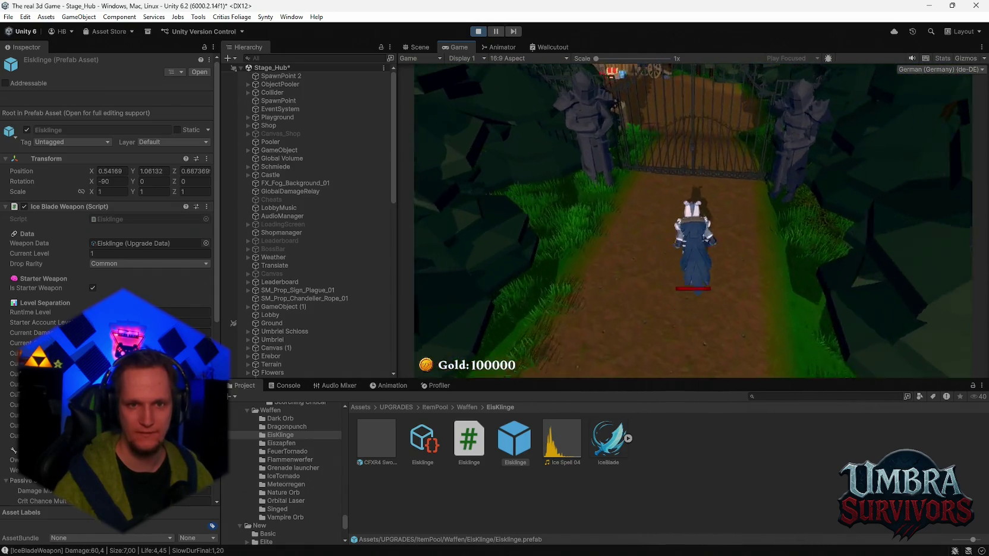
key(w)
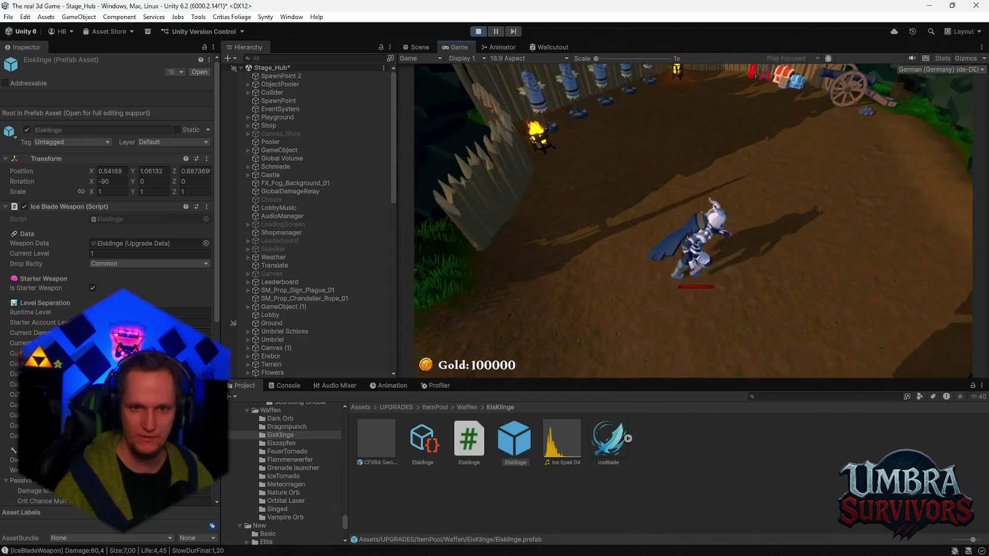
key(w)
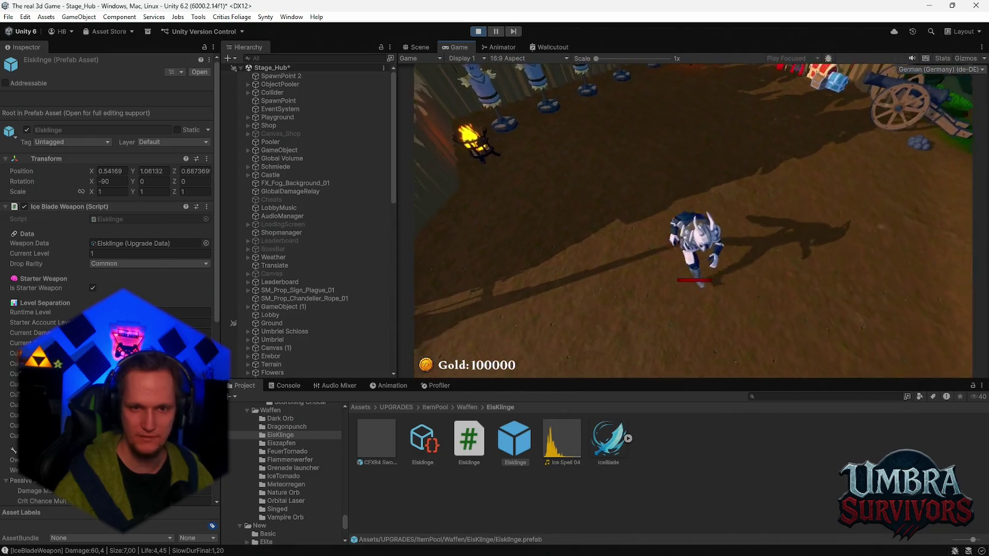
key(w)
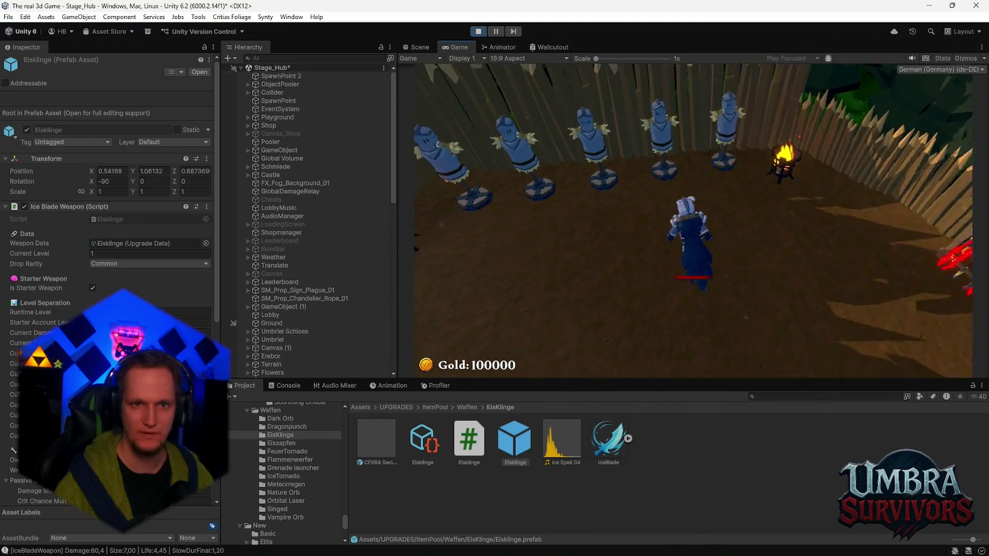
Step: Step in and out of the dummies so Ice Blade hits them for 60 and 98
key(w)
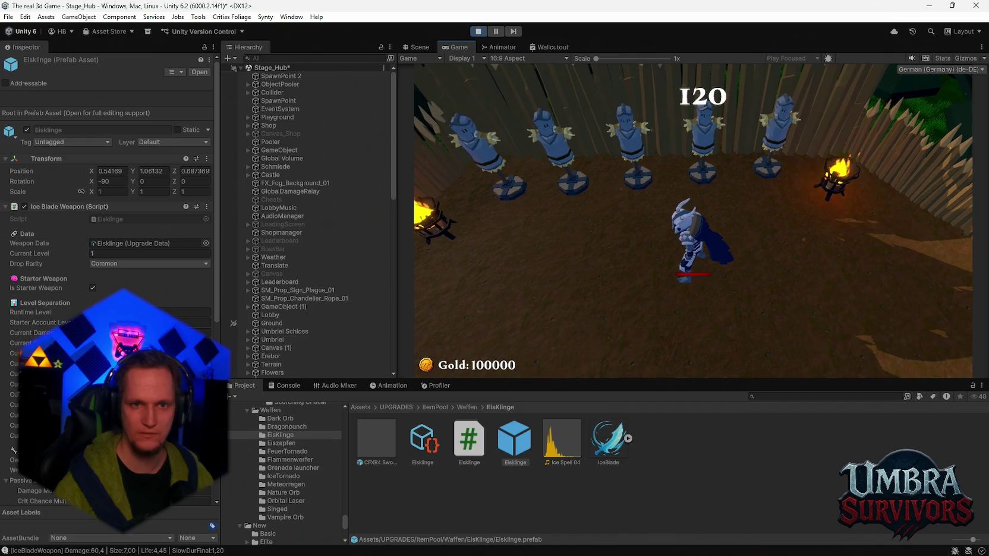
key(w)
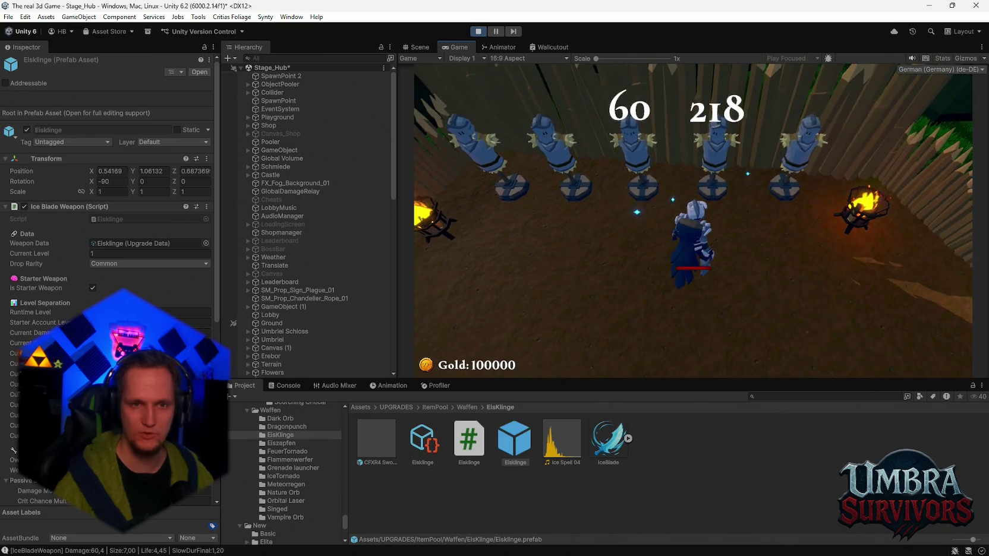
key(a)
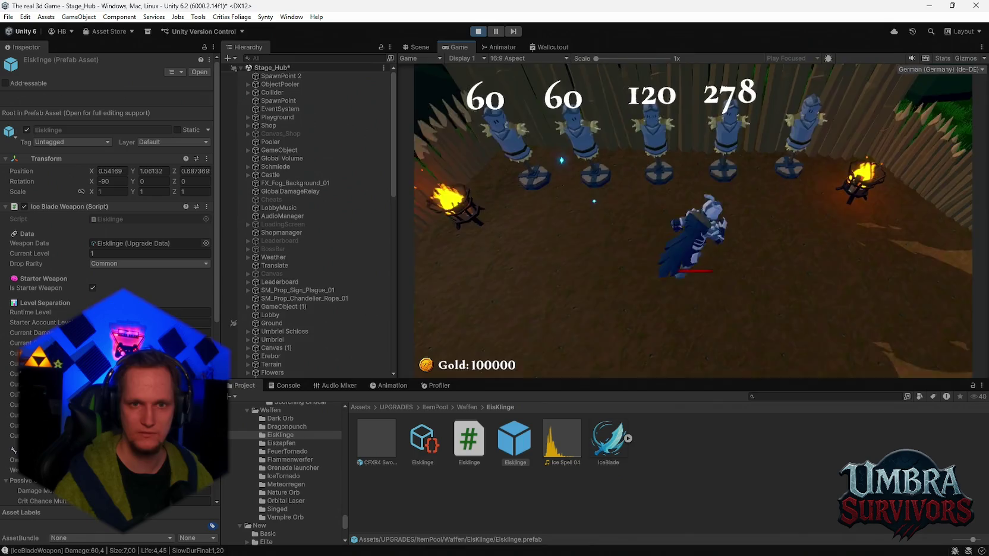
key(s)
key(w)
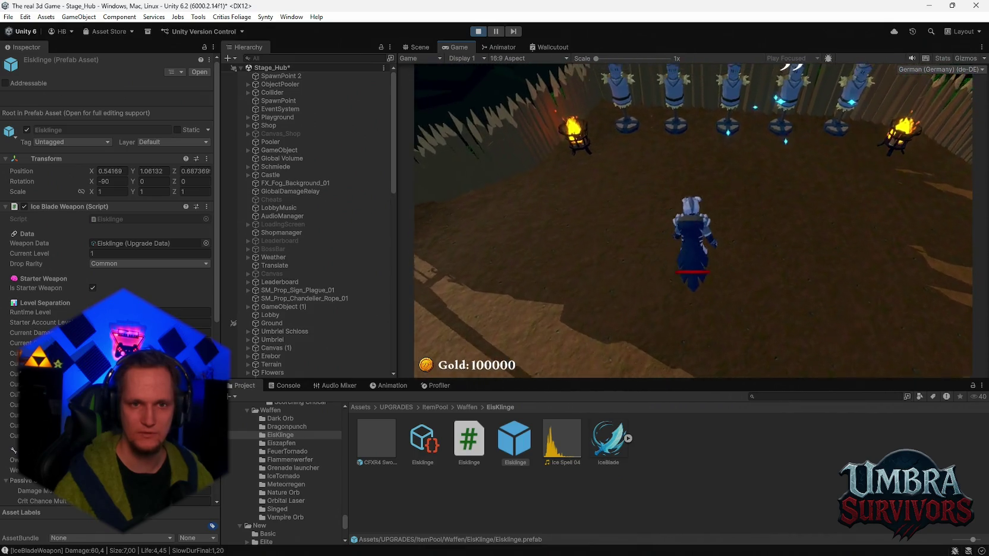
key(s)
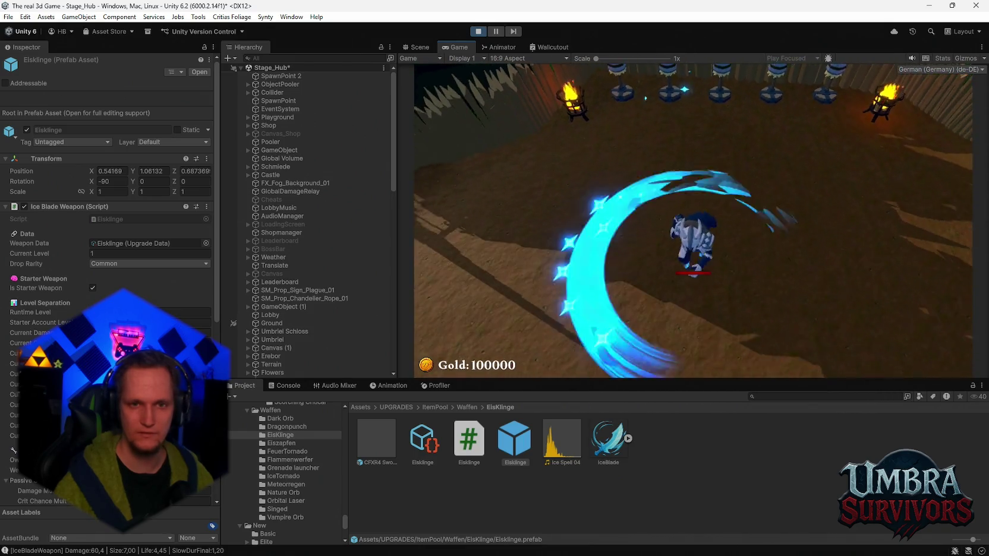
key(w)
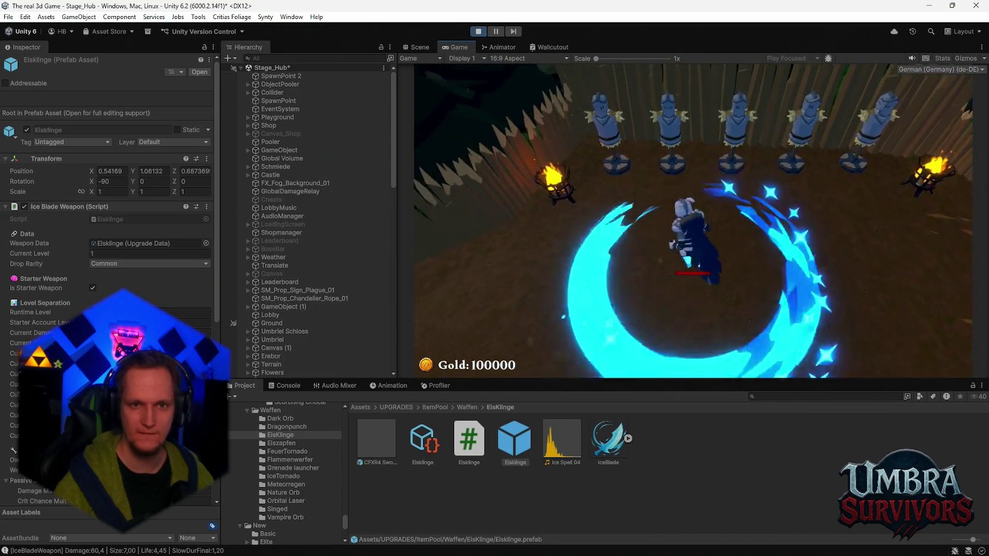
key(s)
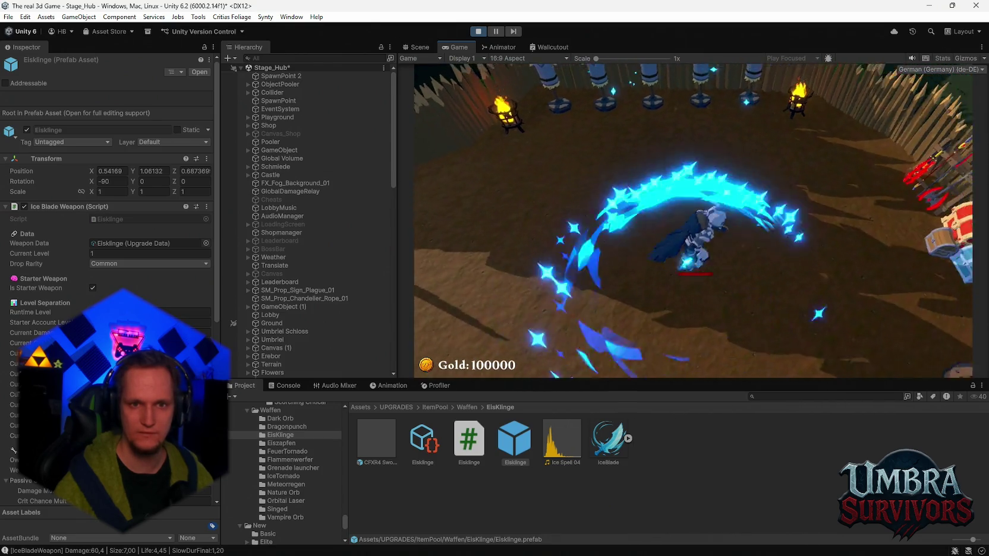
key(w)
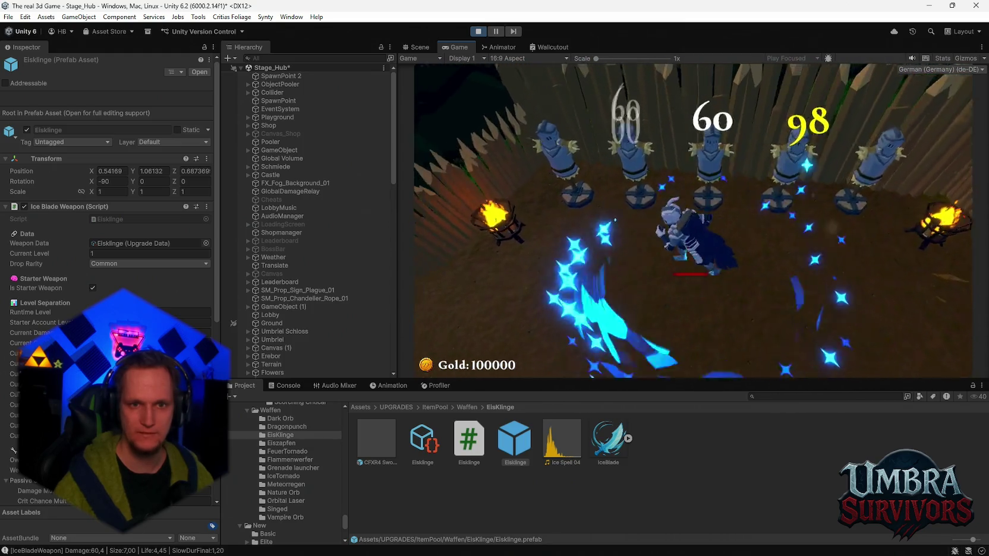
Step: Pause to check stats, resume briefly, pause again and stop the playtest with Ctrl+P
key(Escape)
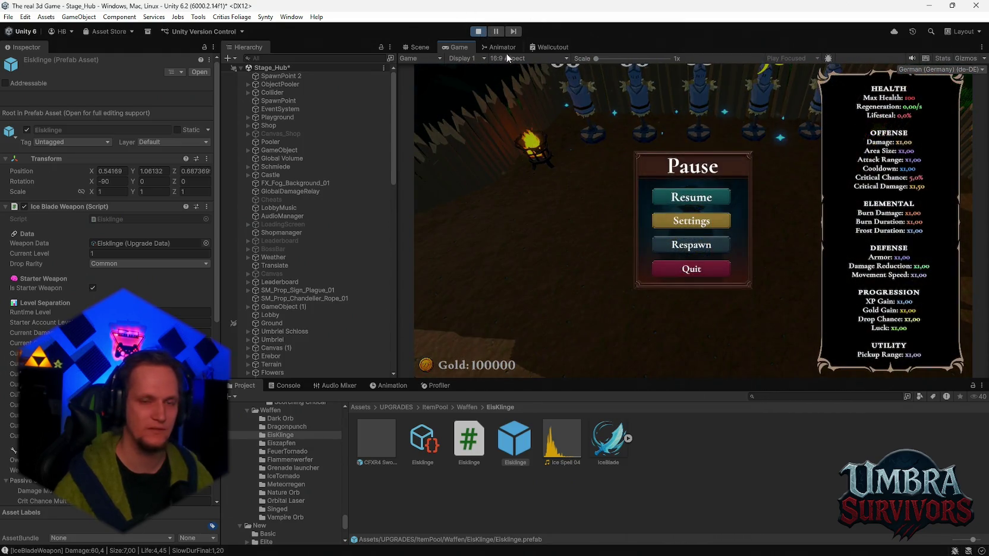
click(686, 198)
key(w)
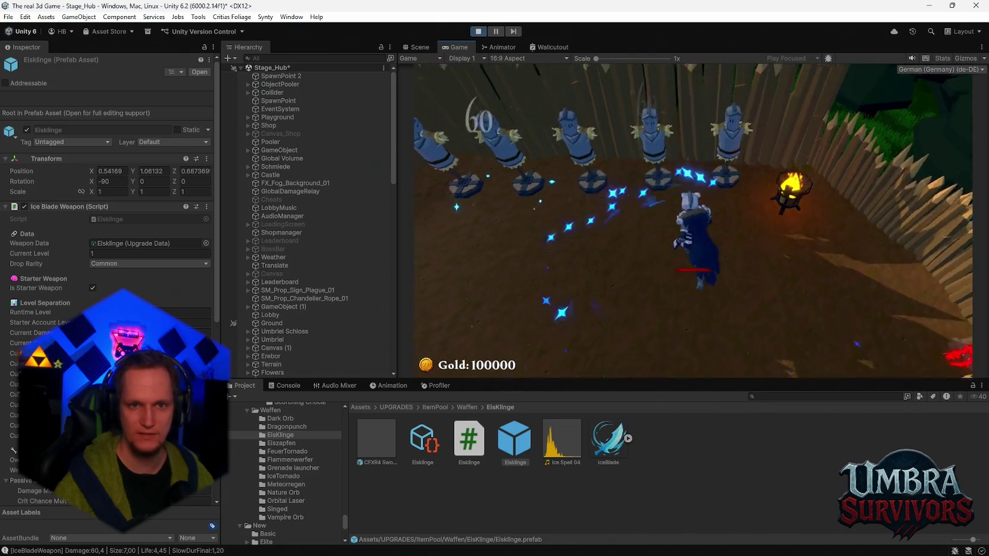
key(Escape)
key(ctrl+p)
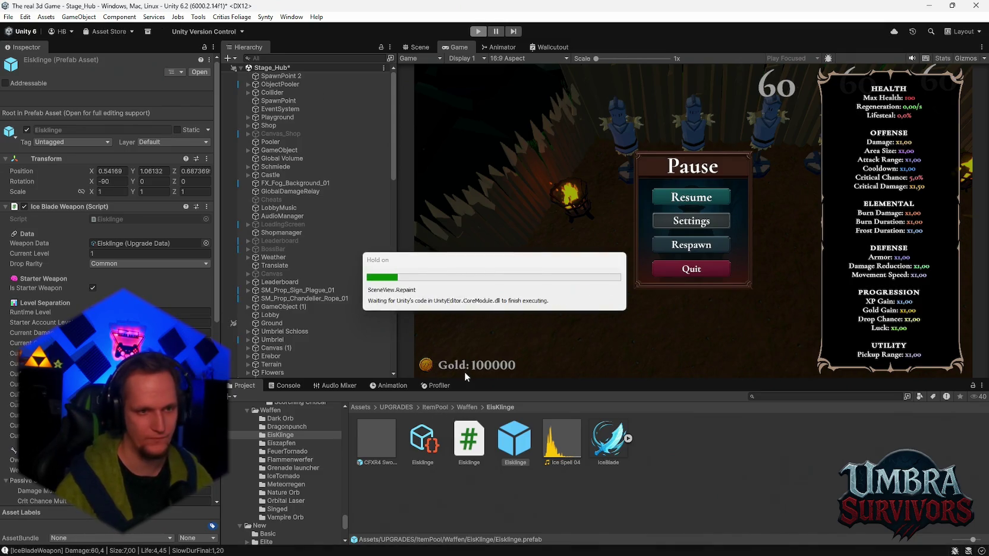
Step: Restart the hub scene in Play mode for a fresh playtest with 100000 gold
scroll(107, 238, down, 10)
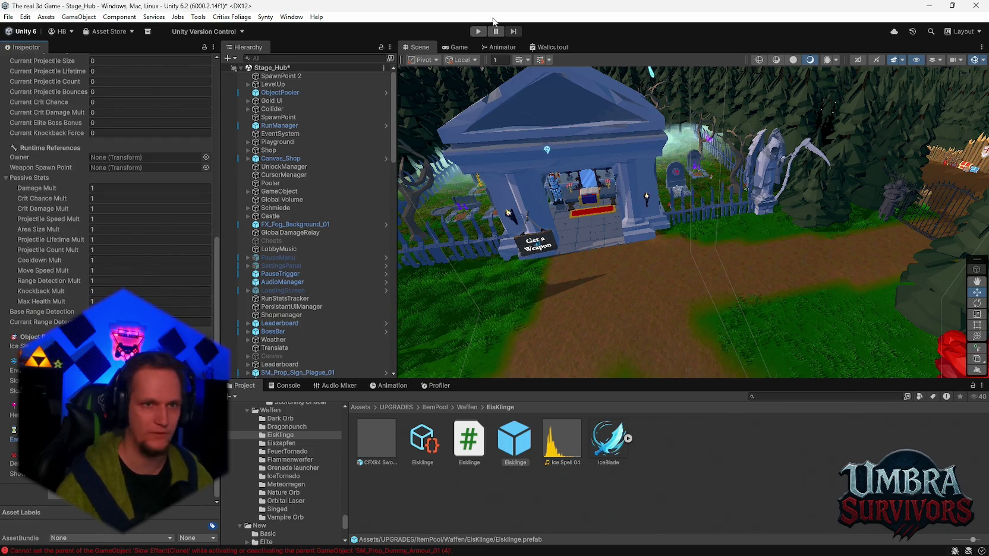
click(477, 30)
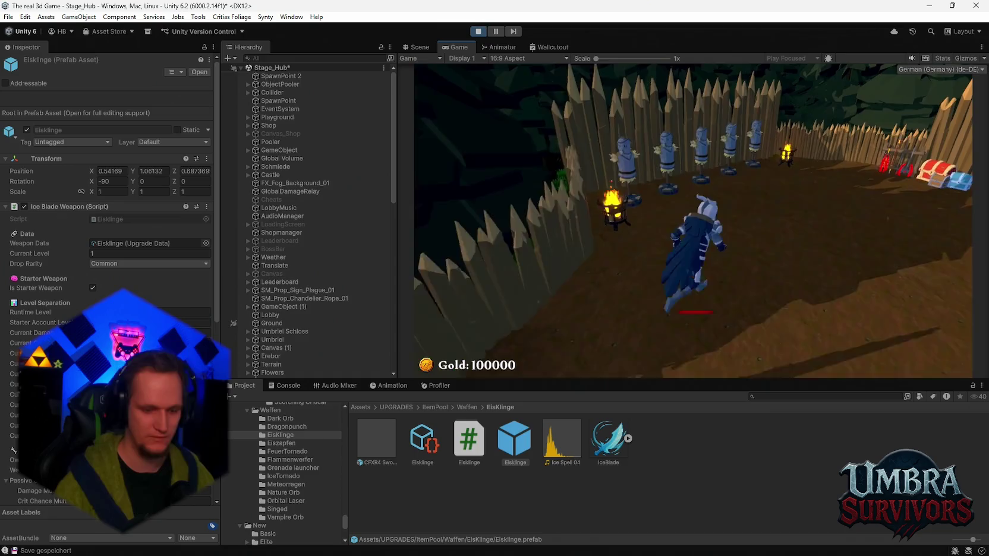
Step: Reroll the upgrade cards at free, 50 and 100 gold, then take Dark Orb
click(694, 344)
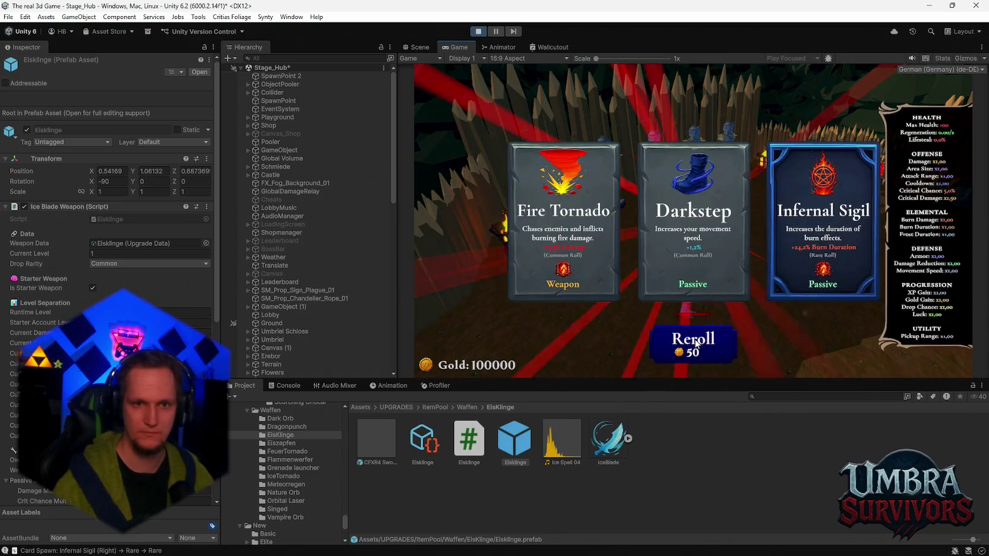
click(695, 343)
click(696, 344)
click(694, 268)
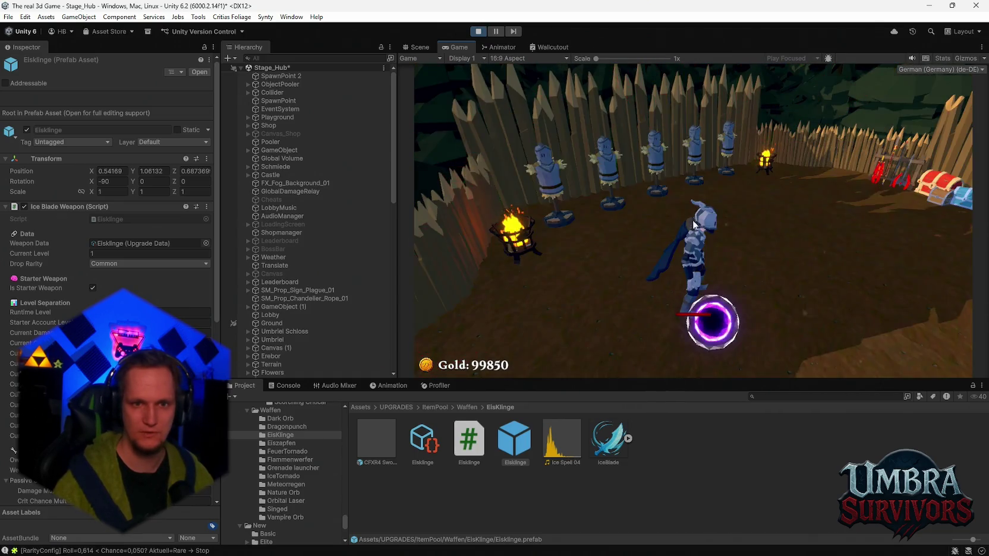
Step: Reroll the new offer eight times at rising cost, then pick a card
click(702, 350)
click(701, 351)
click(695, 351)
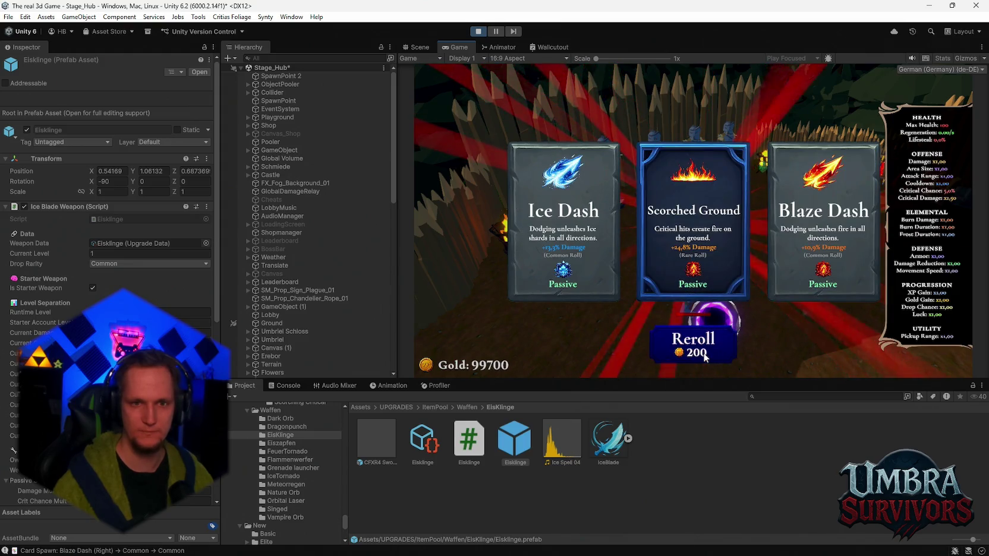
click(688, 351)
click(689, 352)
click(693, 354)
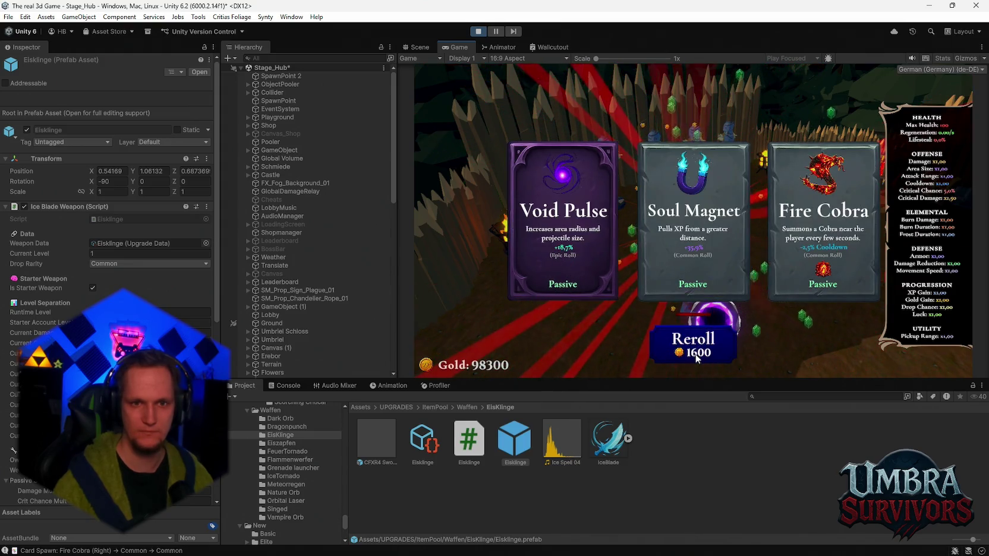
click(697, 357)
click(697, 359)
click(692, 291)
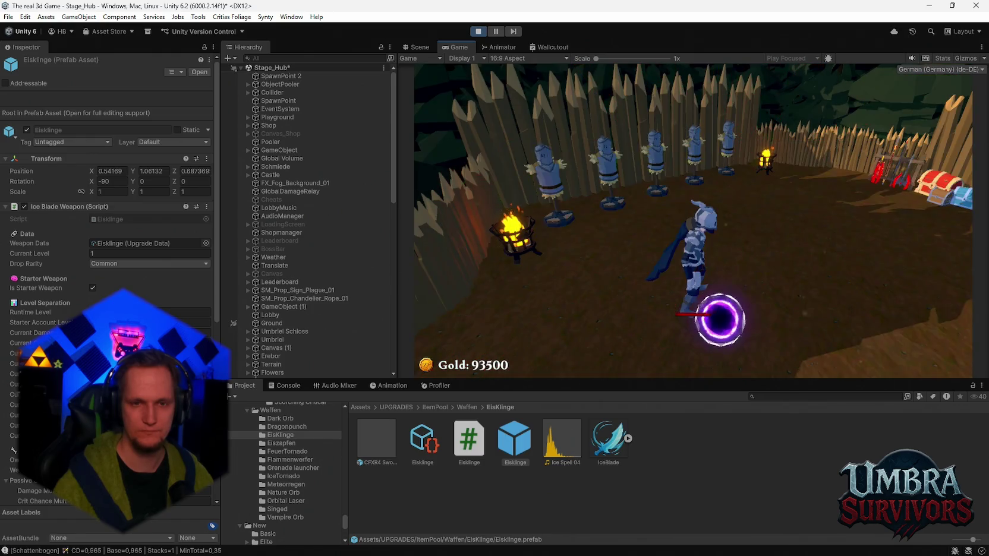
Step: Reroll once and take a card, then reroll four more times and take another
click(688, 335)
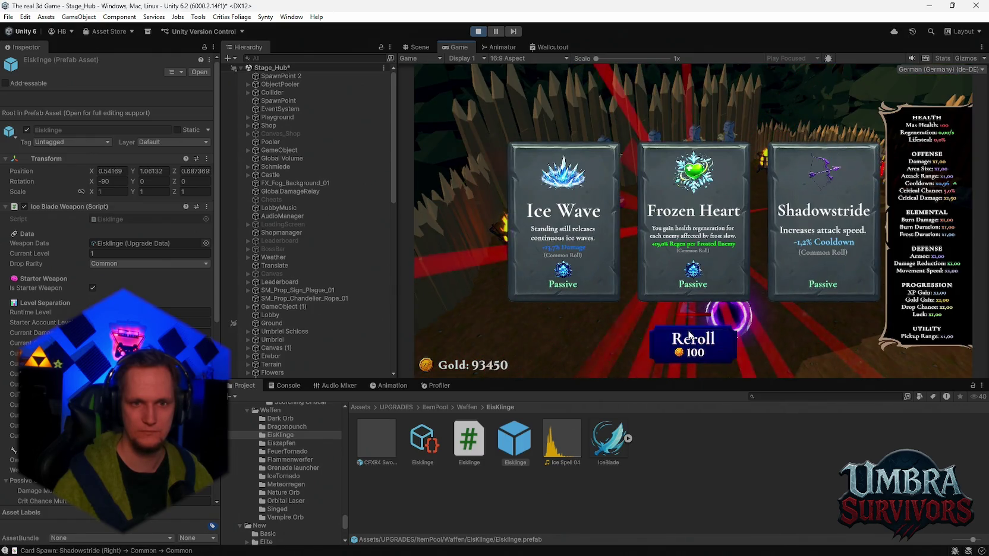
click(692, 284)
click(690, 345)
click(689, 344)
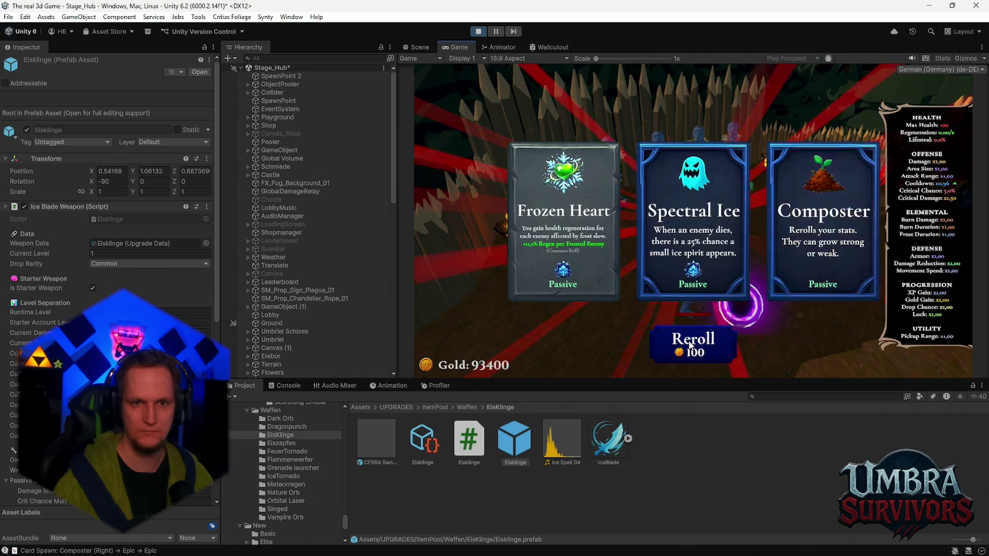
click(690, 345)
click(689, 345)
click(689, 344)
click(692, 288)
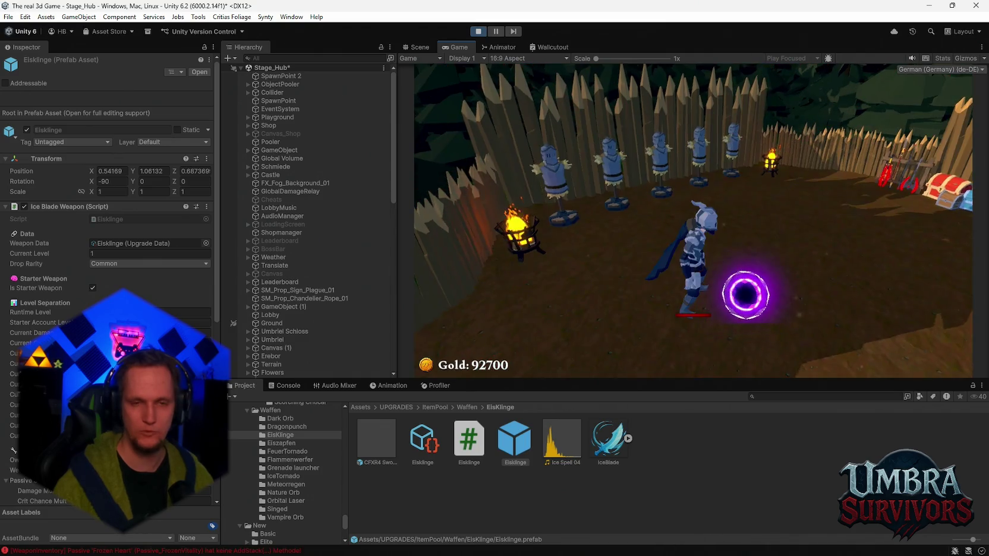
Step: Reroll the fresh offer five times and take one of the upgrade cards
click(695, 339)
click(695, 338)
click(695, 339)
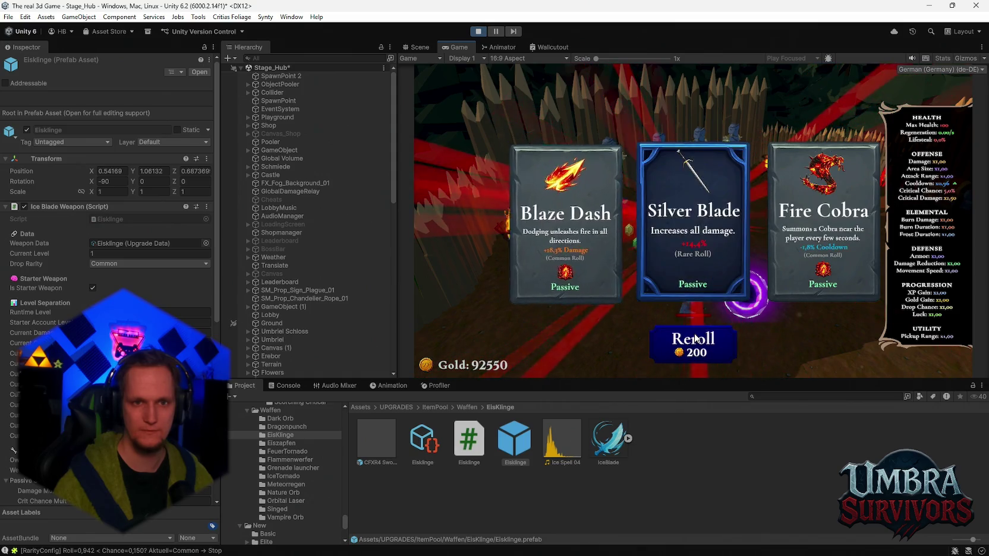
click(695, 338)
click(695, 339)
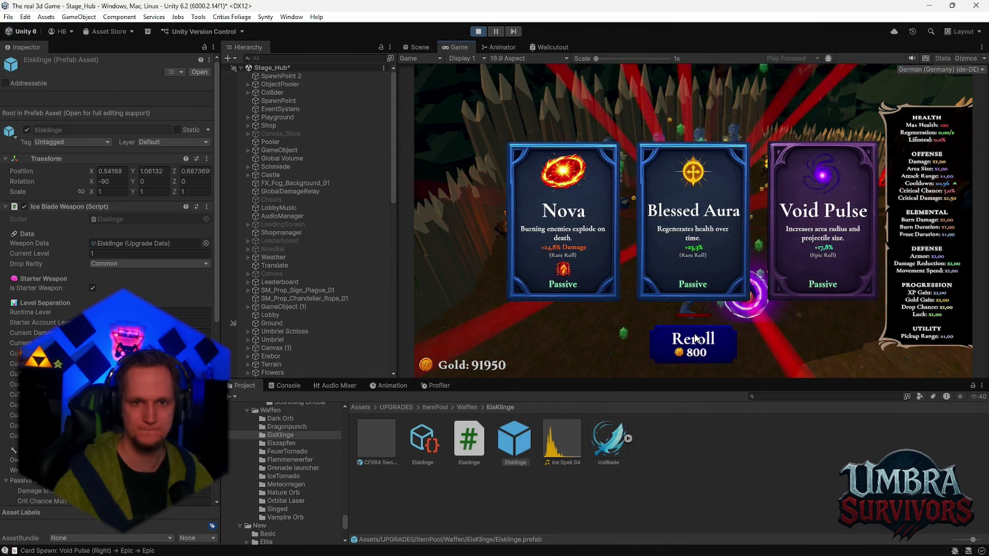
click(692, 285)
Step: Keep rerolling eight times to watch the cost climb, then take a card
click(698, 337)
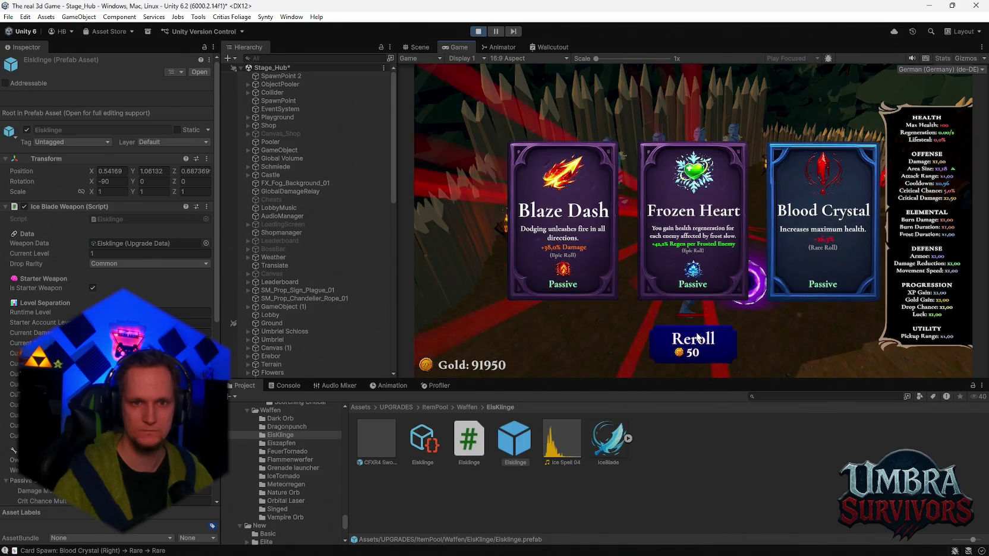
click(698, 338)
click(698, 337)
click(698, 338)
click(698, 337)
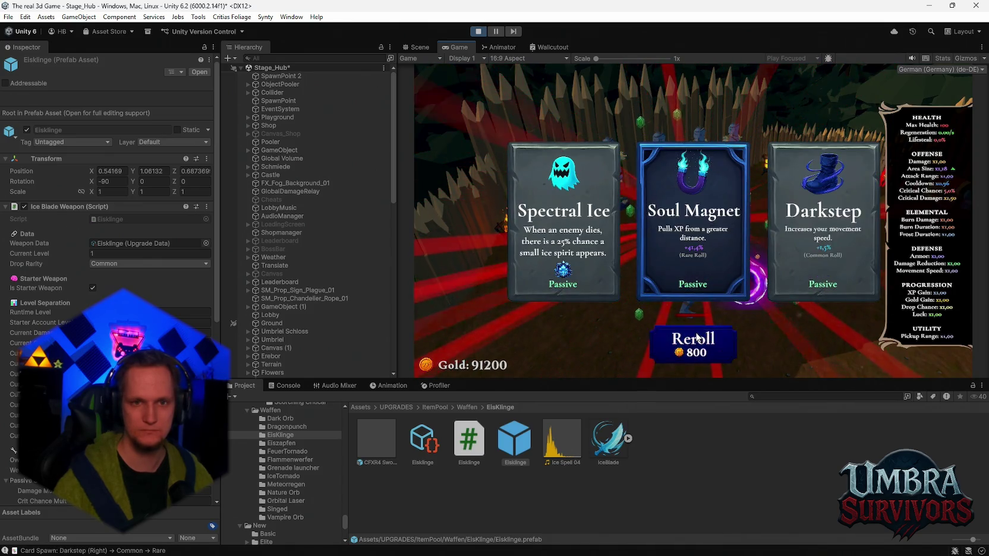
click(698, 337)
click(698, 338)
click(698, 337)
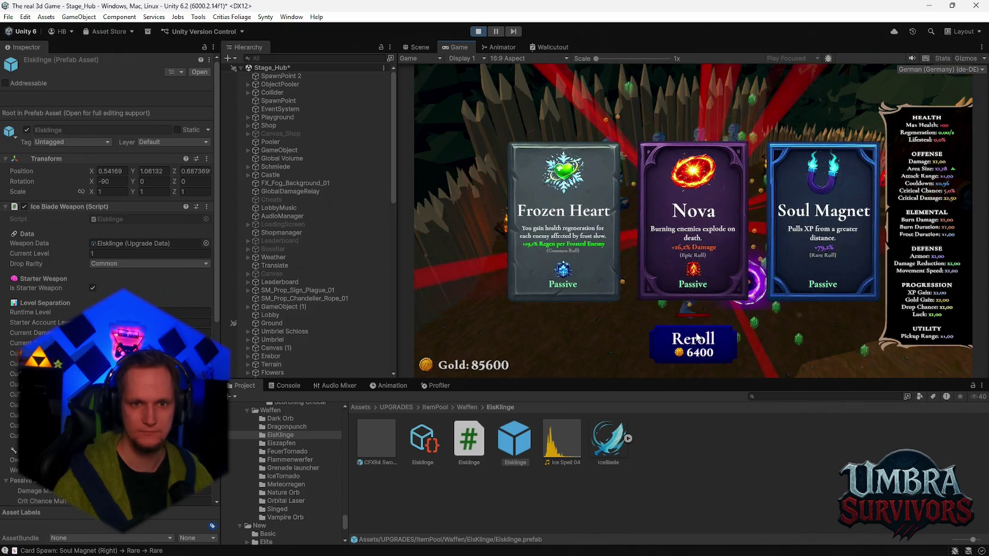
click(692, 285)
Step: Reroll five more times and take the middle upgrade card
click(698, 338)
click(698, 337)
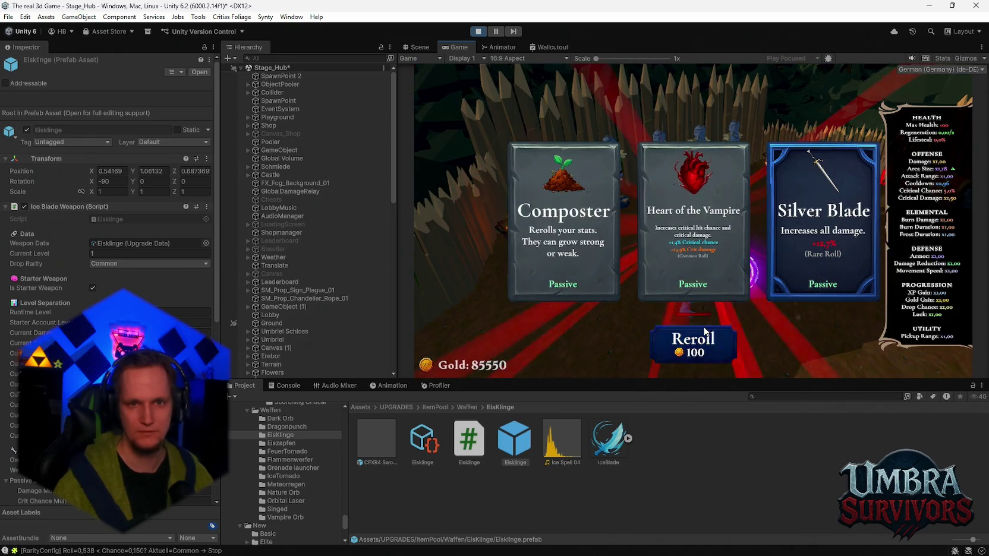
click(703, 328)
click(702, 328)
click(703, 328)
click(703, 328)
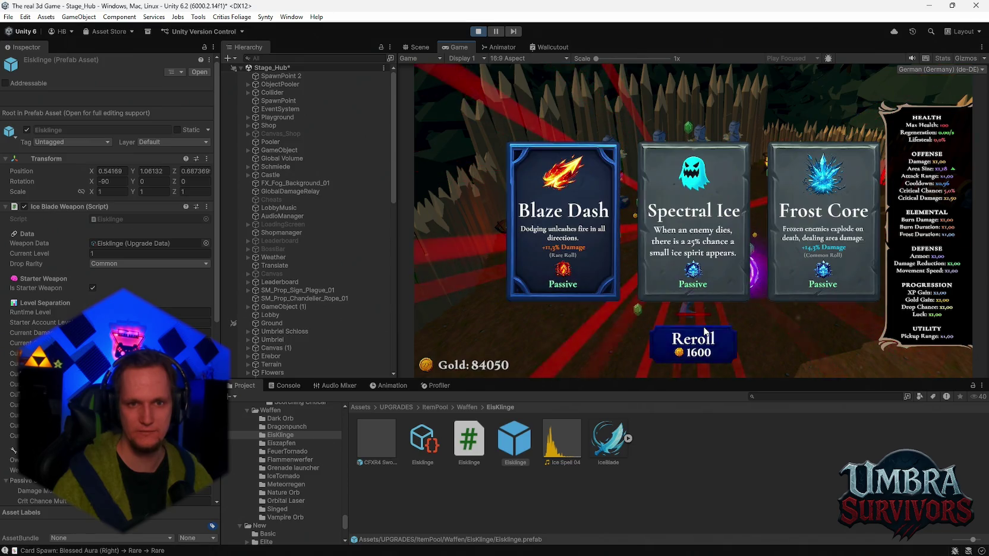
click(696, 250)
Step: Reroll four times and take the middle Nova card
click(698, 339)
click(700, 341)
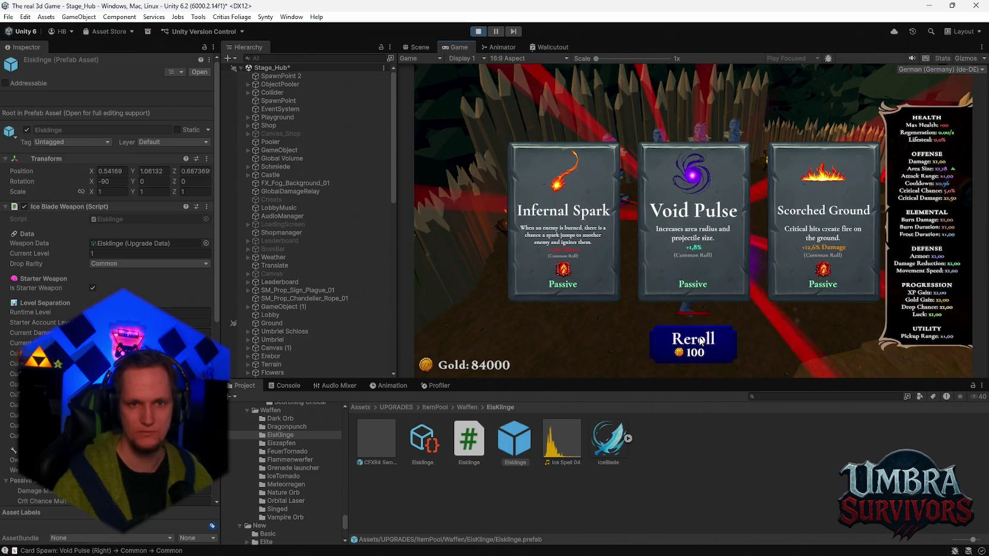
click(700, 341)
click(700, 341)
click(701, 232)
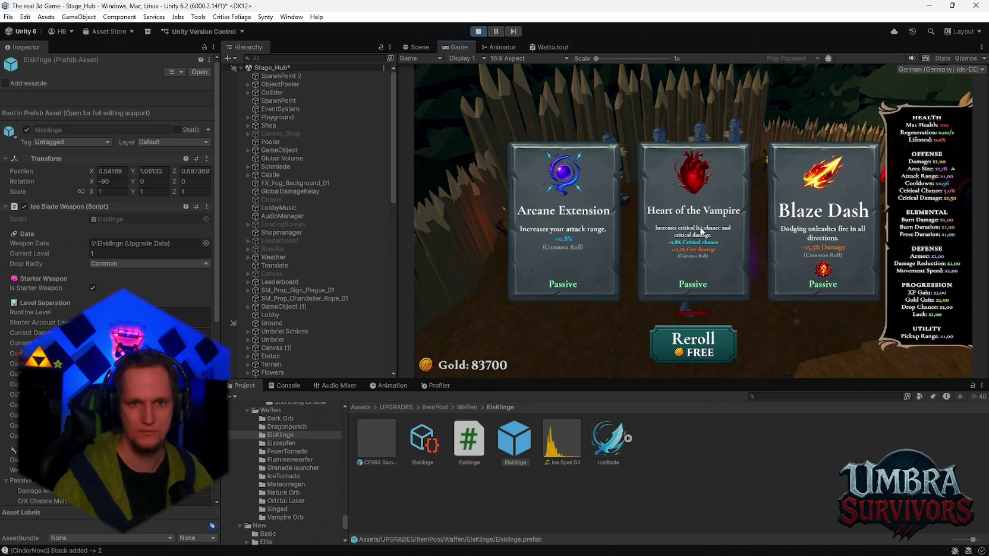
Step: Reroll nine times as the price doubles, then take the middle card
click(702, 345)
click(703, 351)
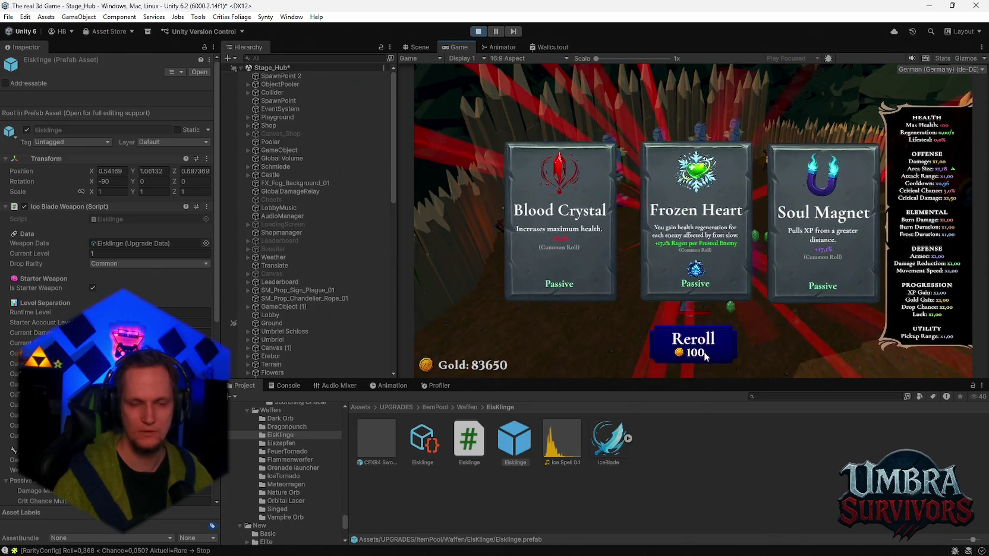
click(707, 355)
click(707, 355)
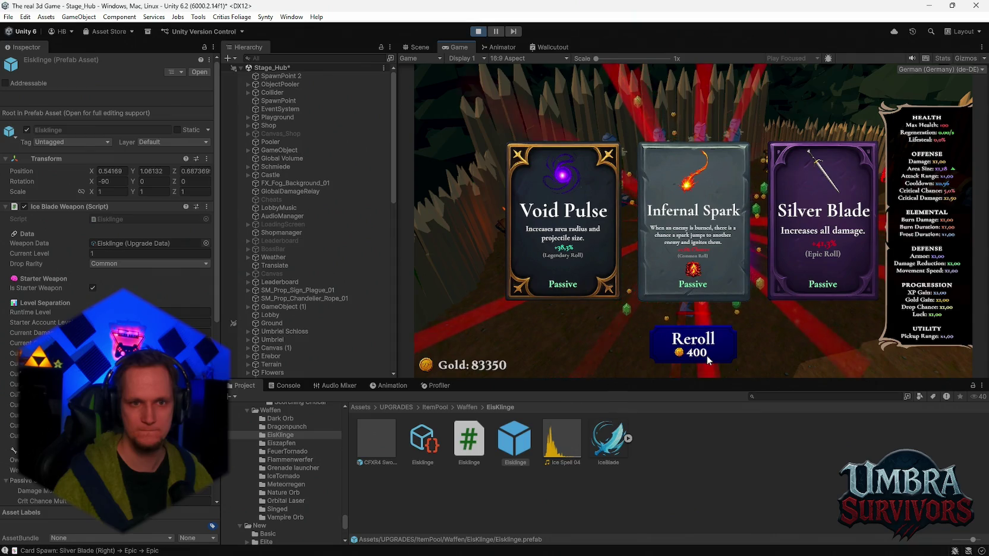
click(707, 355)
click(707, 355)
click(707, 355)
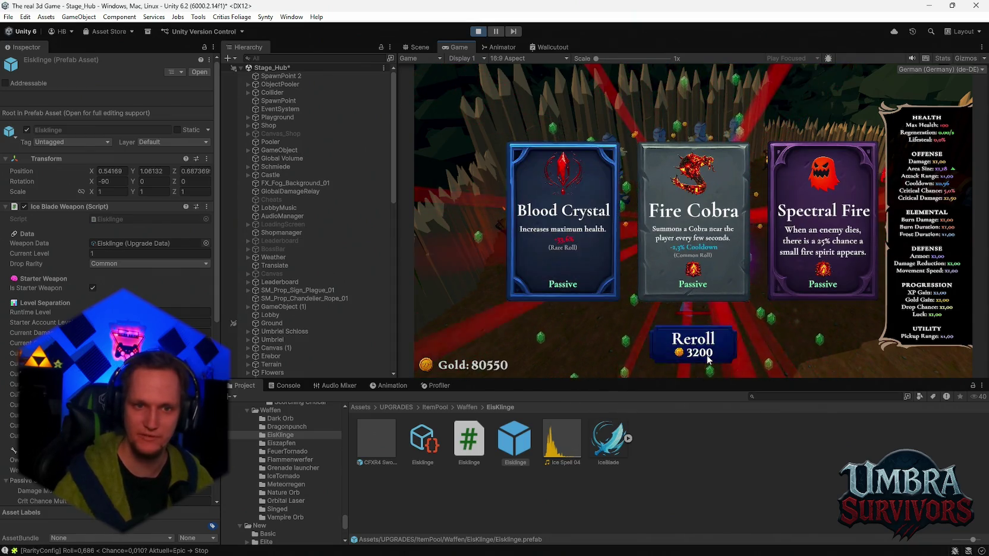
click(707, 355)
click(707, 354)
click(707, 355)
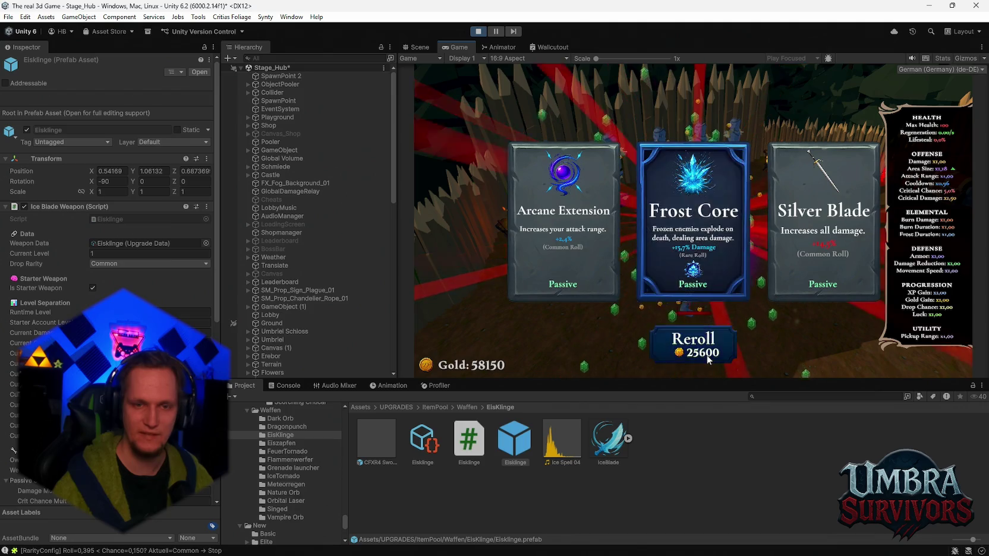
click(707, 355)
click(721, 290)
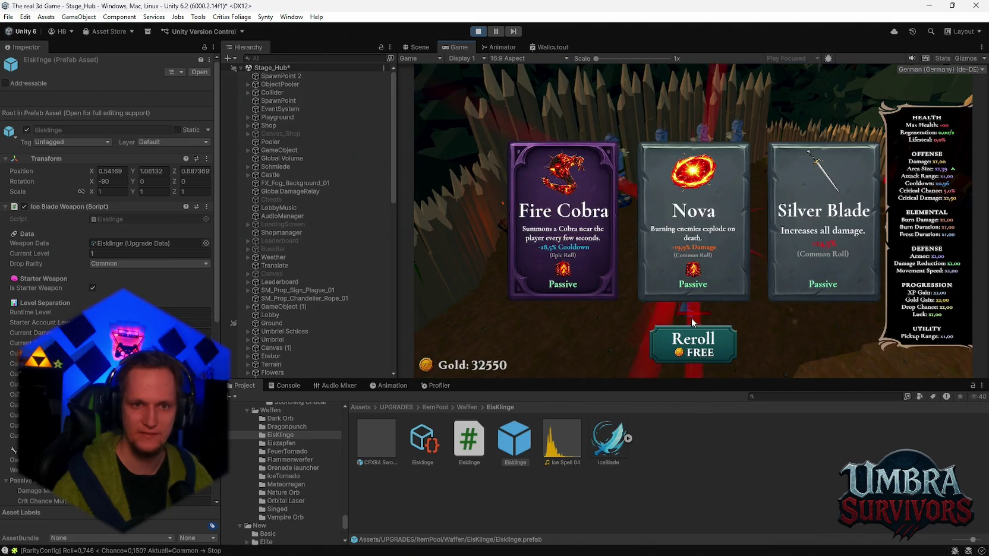
Step: Reroll six times and take the Ice Dash card
click(692, 338)
click(693, 338)
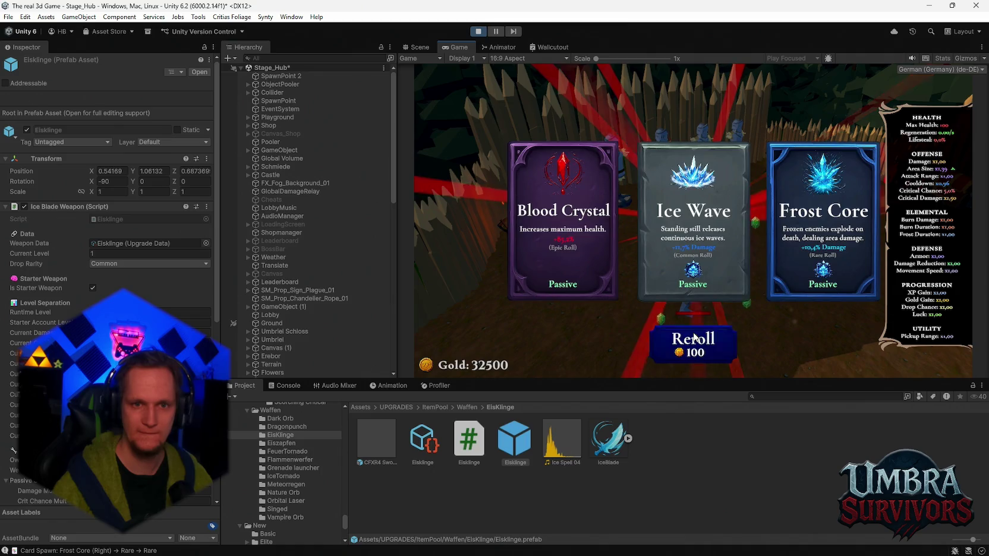
click(694, 337)
click(694, 338)
click(693, 337)
click(694, 337)
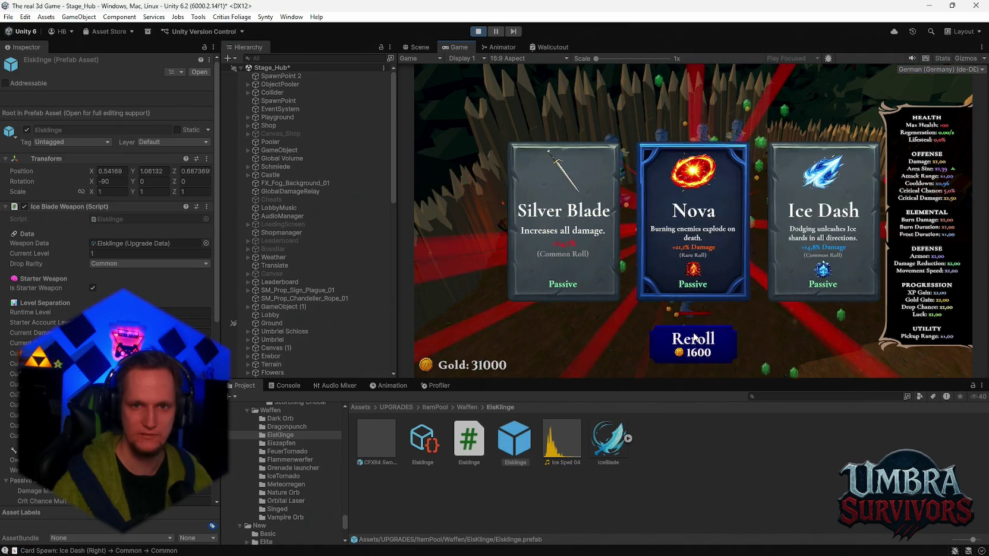
click(822, 238)
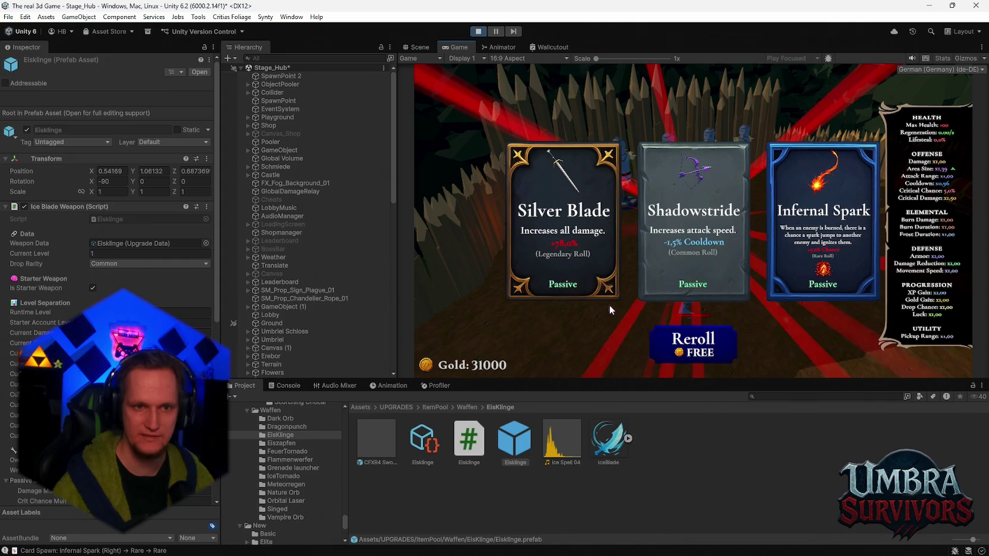
Step: Reroll ten more times at the escalating price, draining gold toward 5450
click(691, 347)
click(692, 349)
click(695, 352)
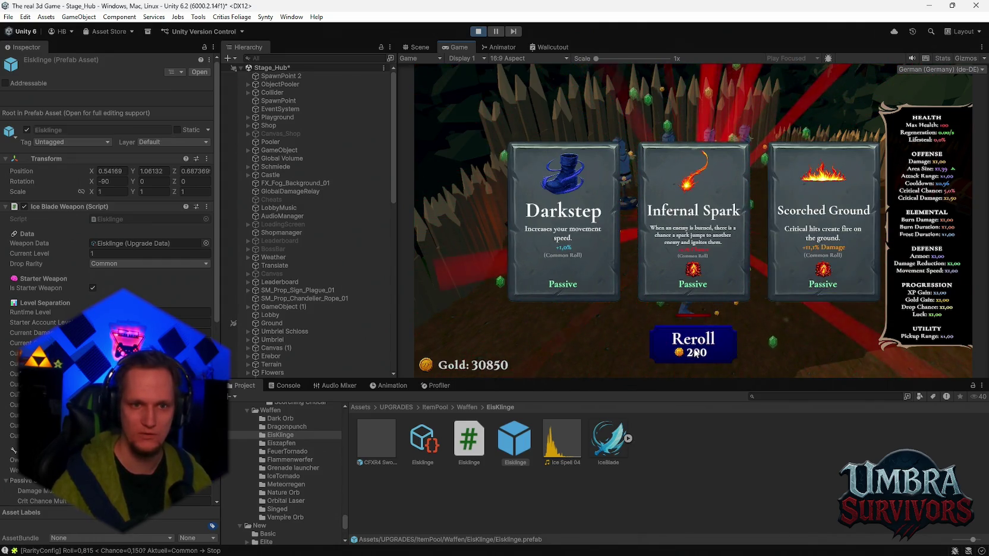
click(694, 352)
click(695, 351)
click(695, 351)
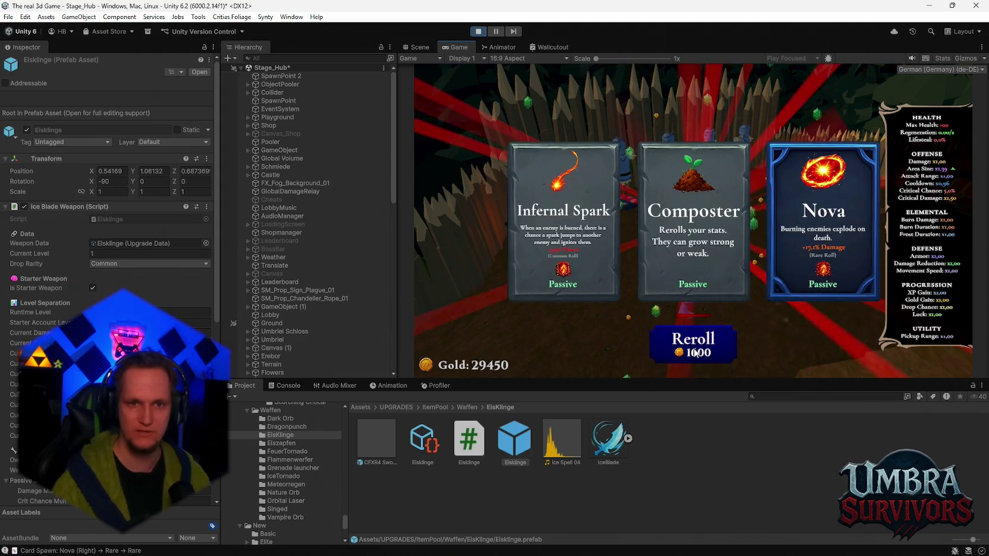
click(694, 352)
click(694, 352)
click(695, 352)
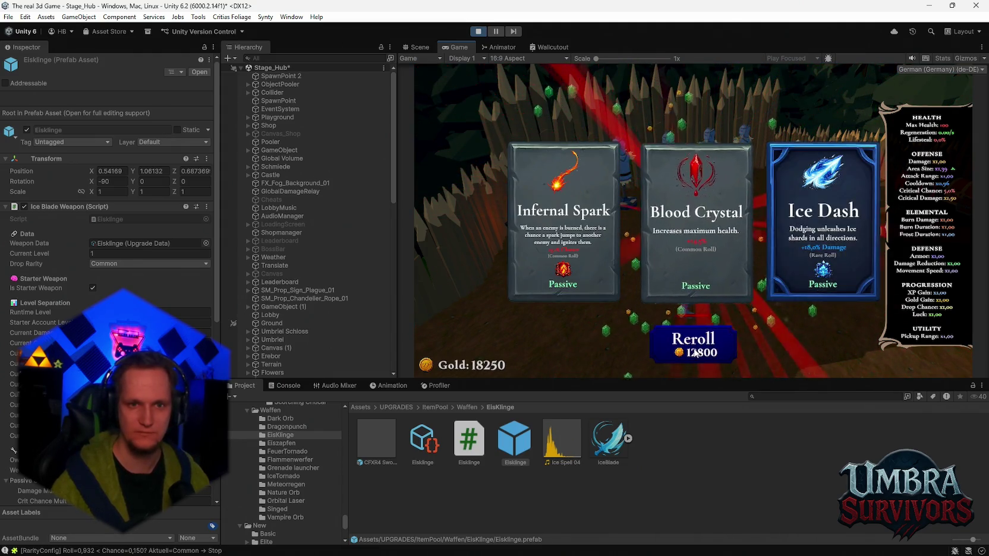
click(695, 352)
Step: Take the Composter card, then reroll the new offer seven times
click(828, 275)
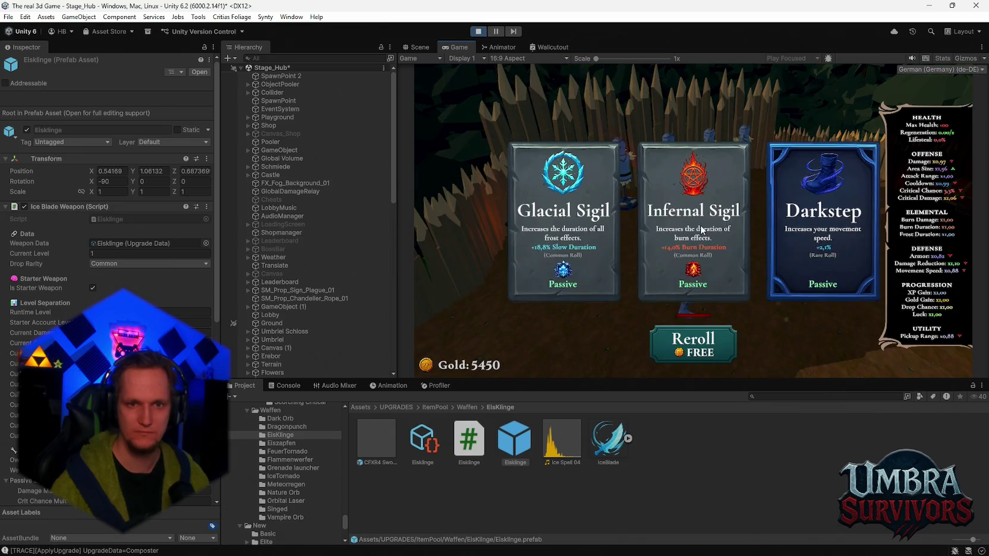
click(692, 349)
click(693, 348)
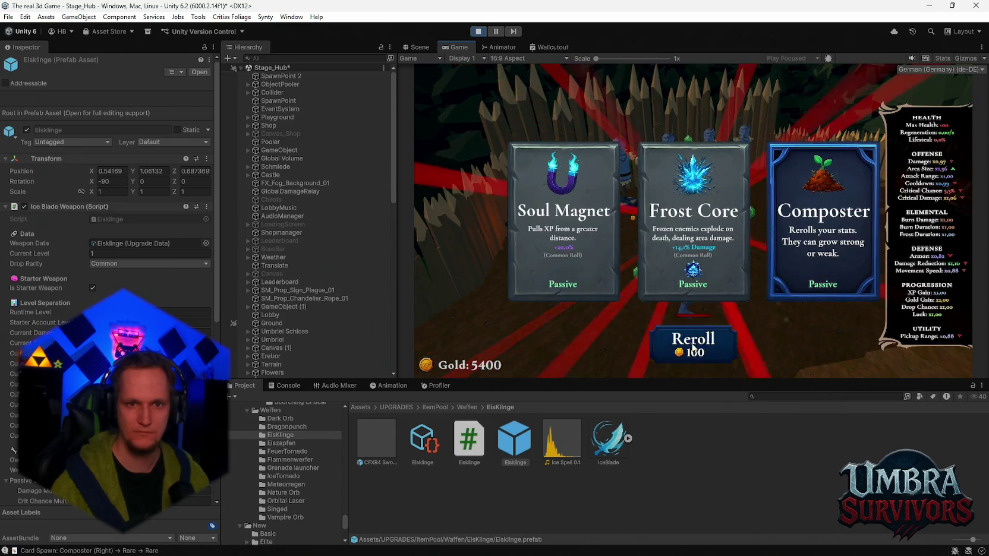
click(692, 349)
click(692, 348)
click(693, 349)
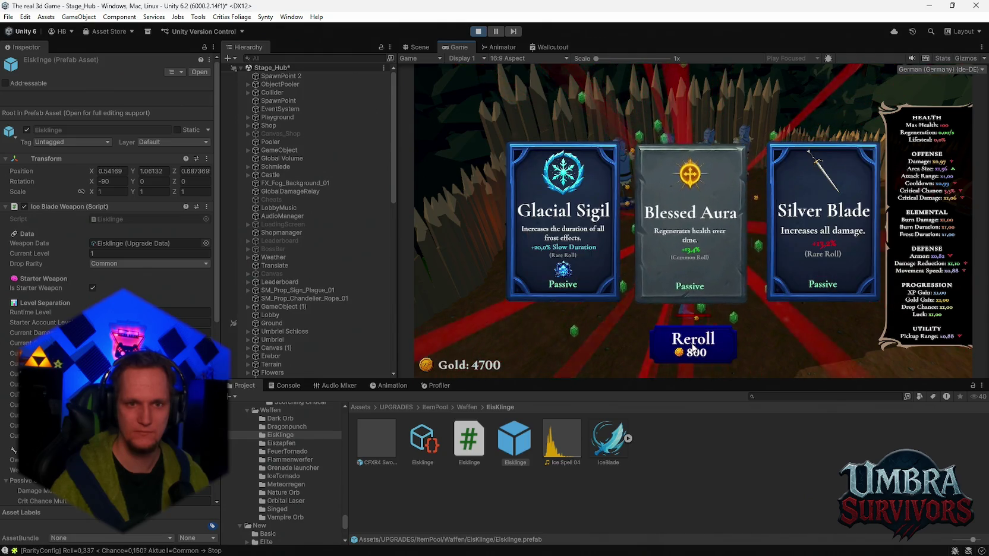
click(693, 349)
click(693, 348)
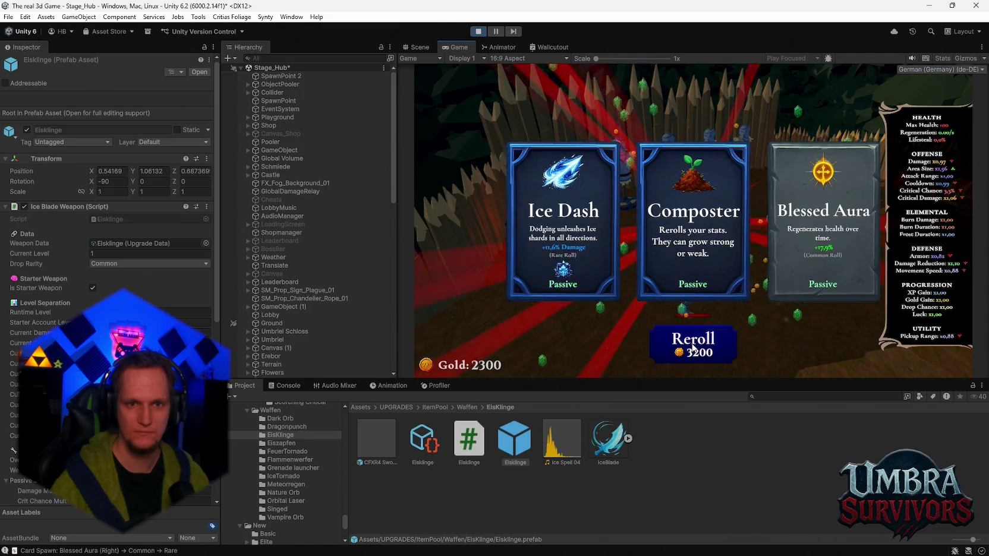
Step: Take Composter again, reroll six times, then take another upgrade card
click(704, 258)
click(699, 344)
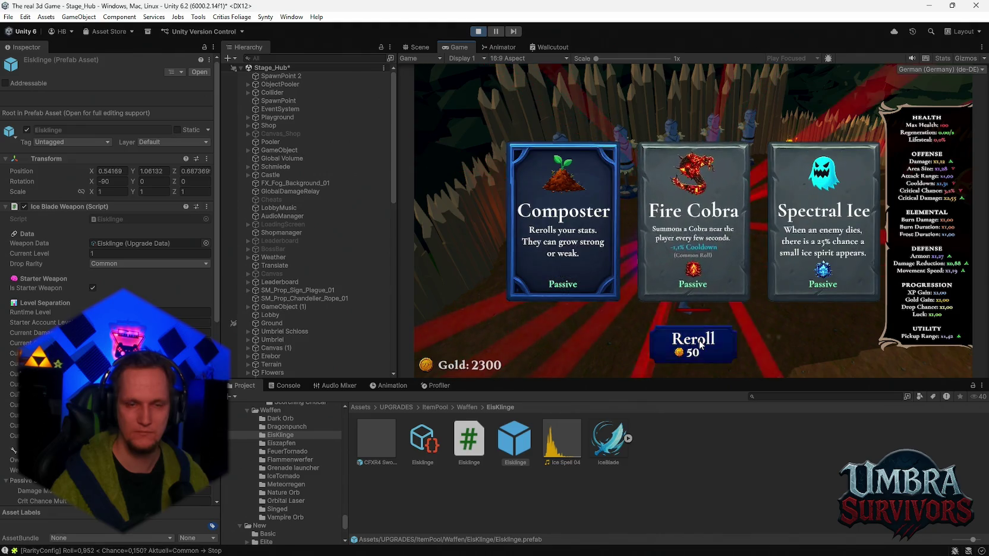
click(700, 343)
click(700, 344)
click(699, 344)
click(700, 343)
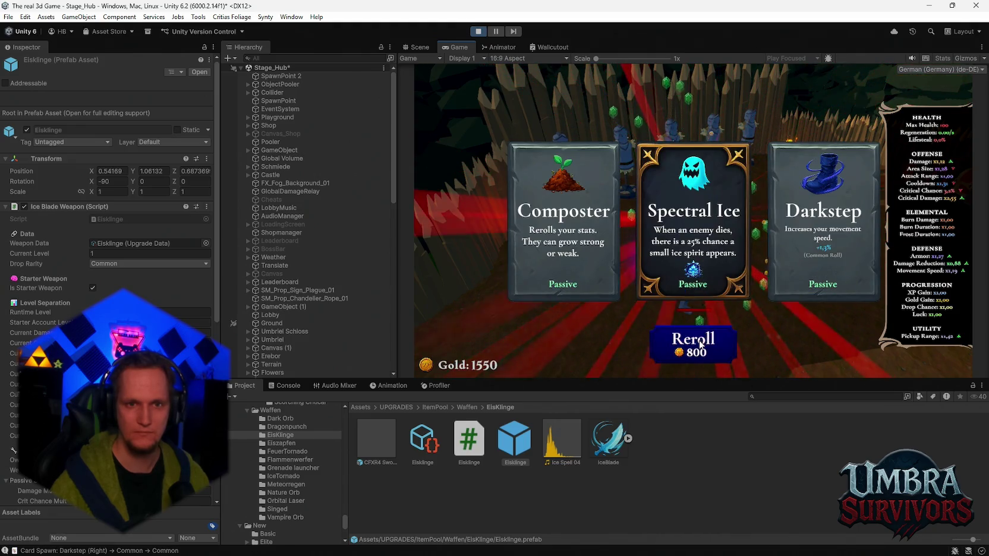
click(700, 344)
click(693, 256)
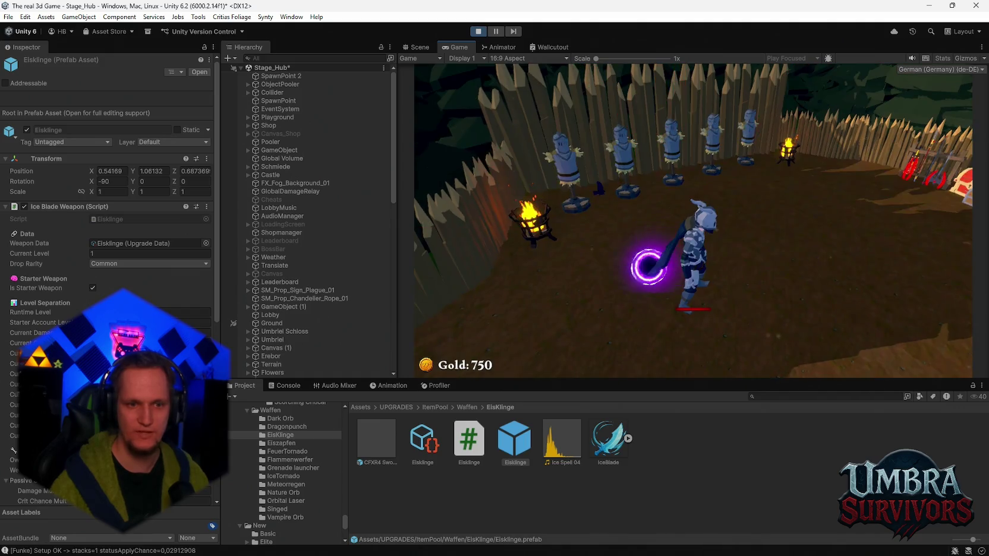
Step: Reroll three times and take a card, then reroll four more and pick Calzifer
click(690, 346)
click(689, 347)
click(690, 346)
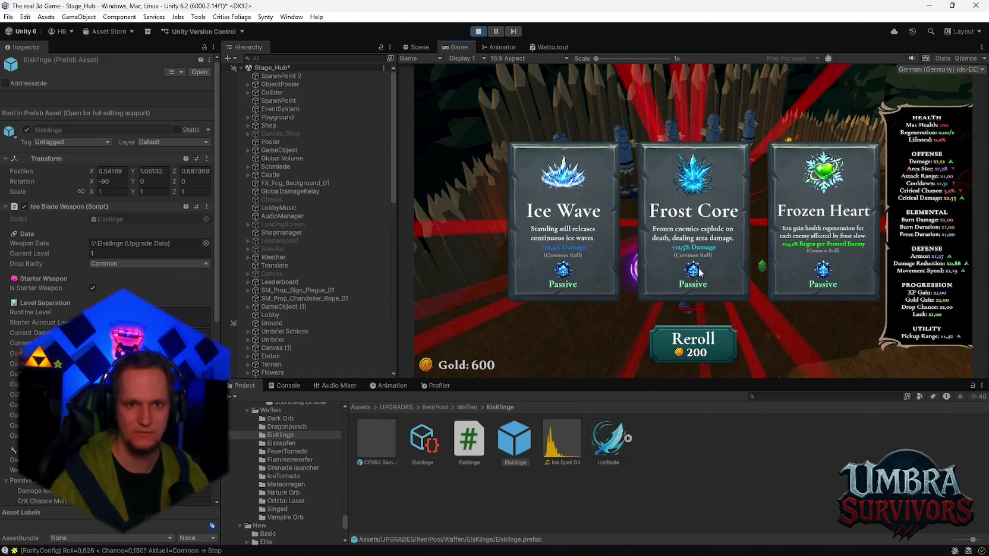
click(693, 255)
click(704, 335)
click(704, 335)
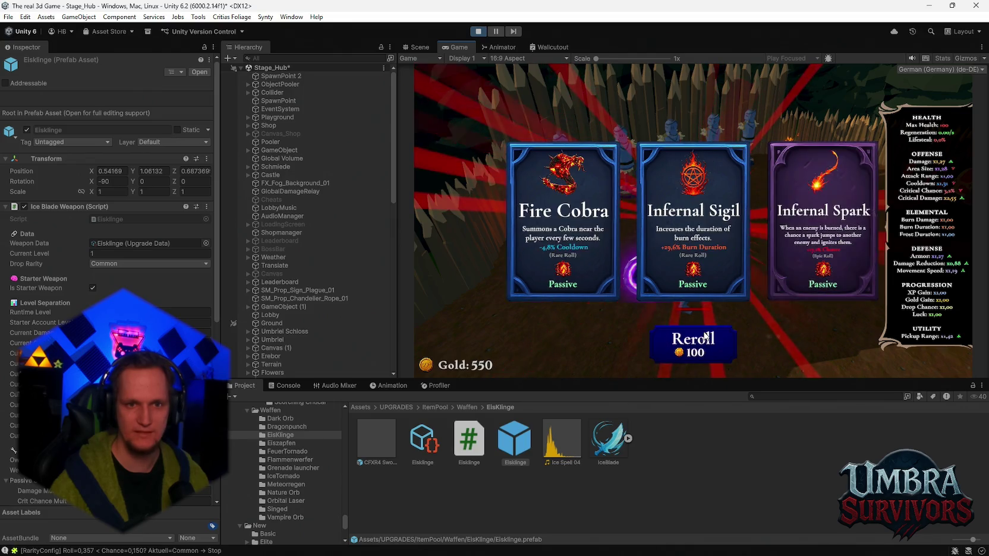
click(704, 335)
click(703, 334)
click(710, 251)
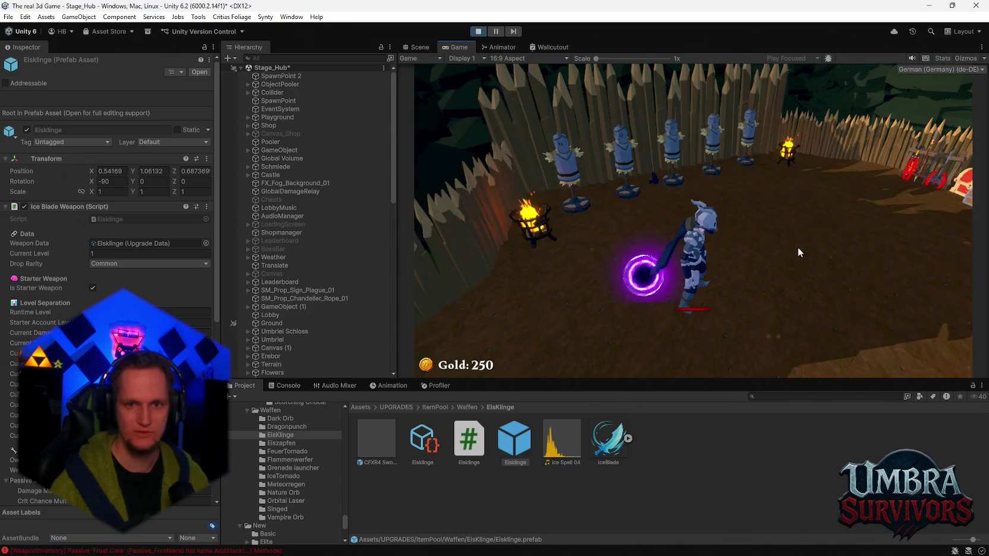
Step: Pick Composter and Ice Wave between rerolls until the gold reaches 0
click(709, 346)
click(709, 345)
click(705, 342)
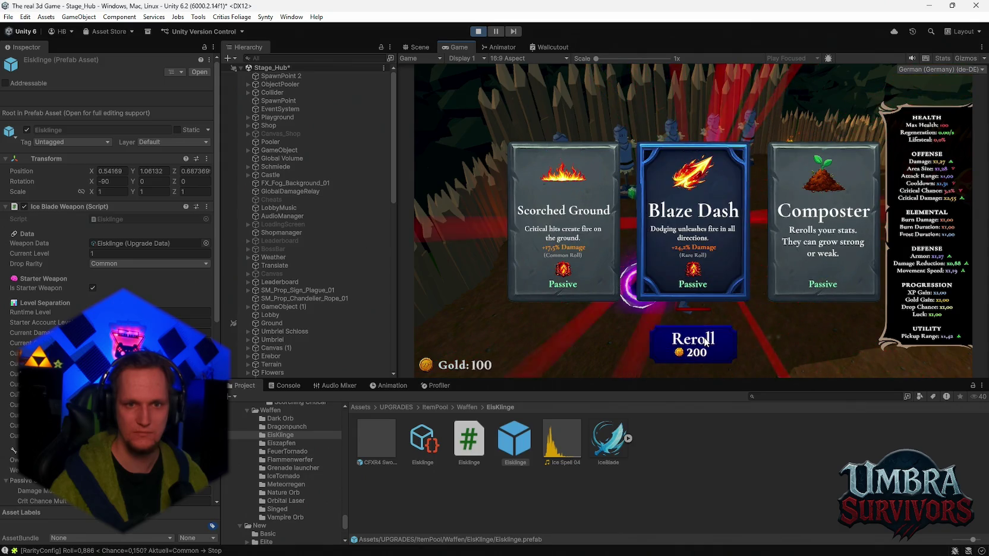
click(808, 255)
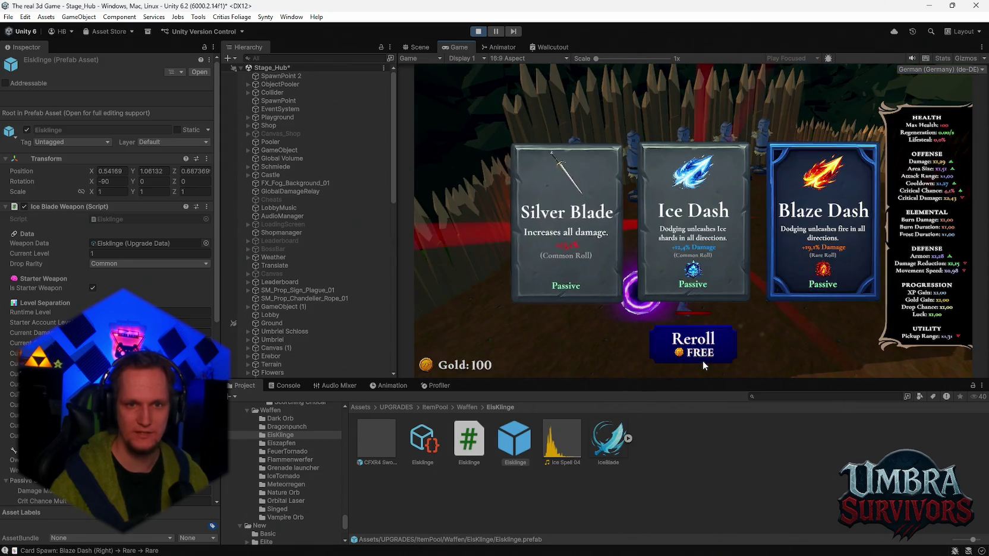
click(702, 359)
click(700, 358)
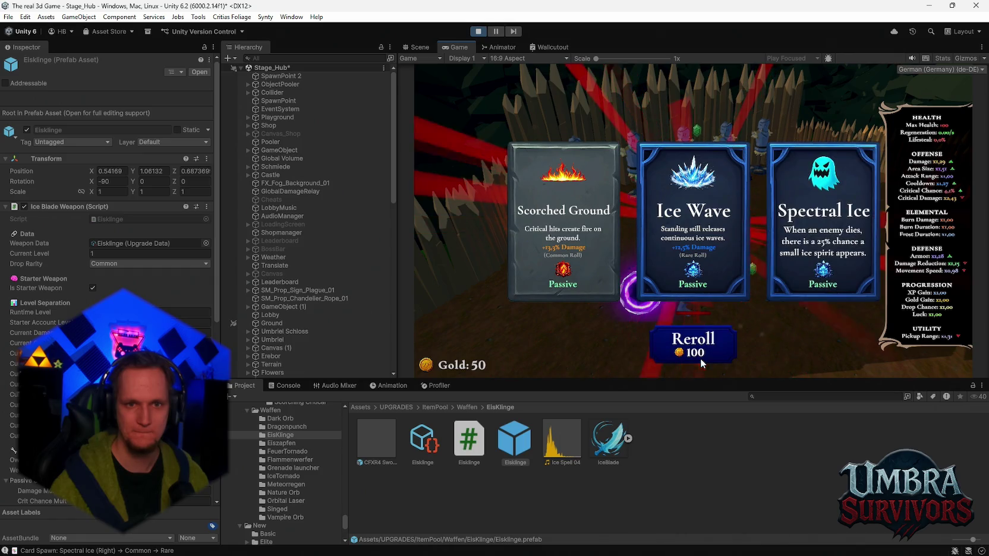
click(703, 270)
click(700, 344)
click(699, 346)
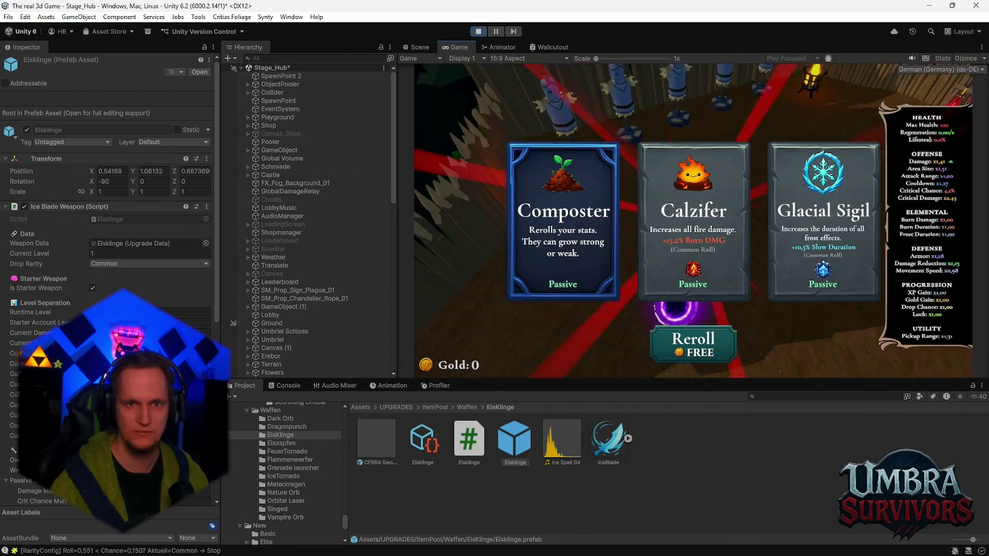
Step: Resume play and reroll each level-up, taking Blessed Aura, Silver Blade, Frozen Heart, Darkstep, Nova, Glacial Sigil, Spectral Fire
click(689, 212)
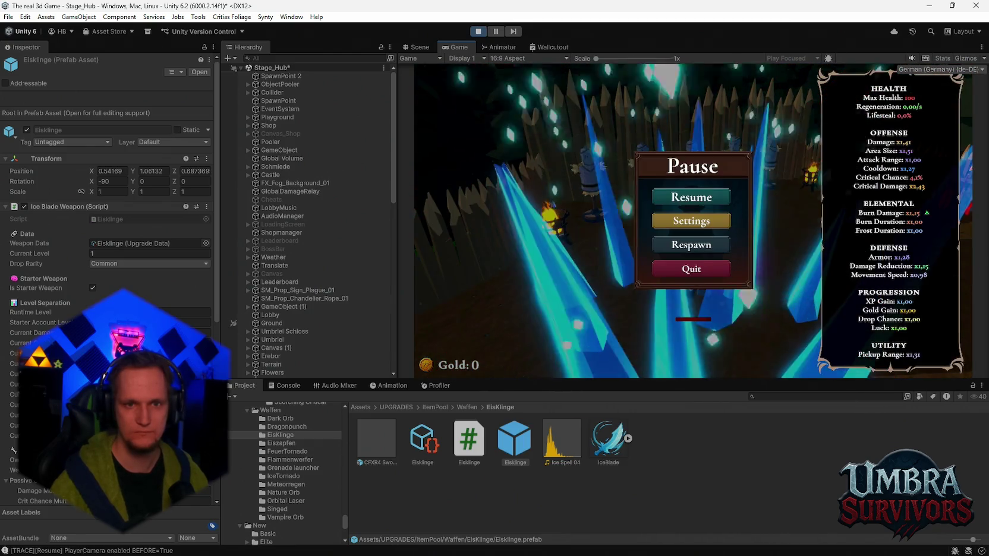
click(690, 196)
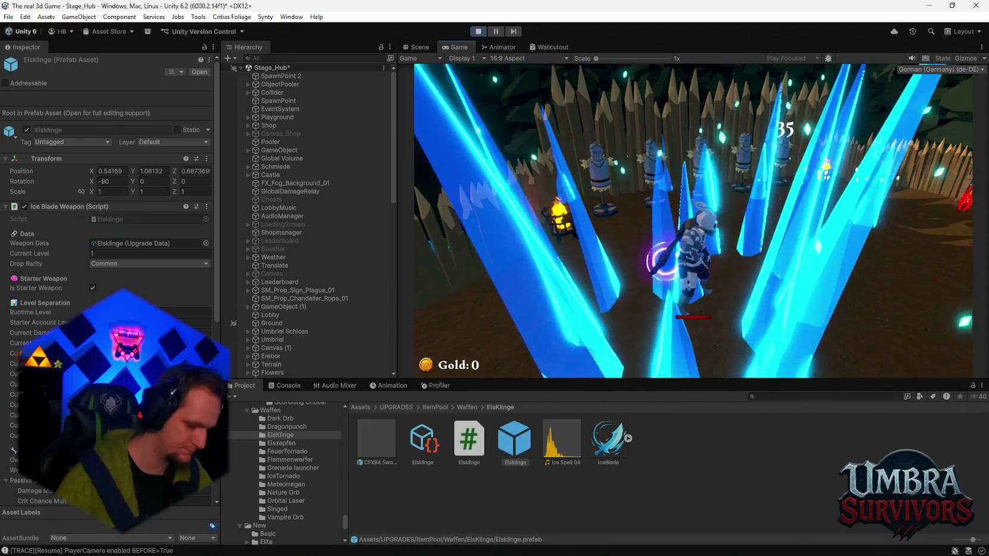
click(703, 349)
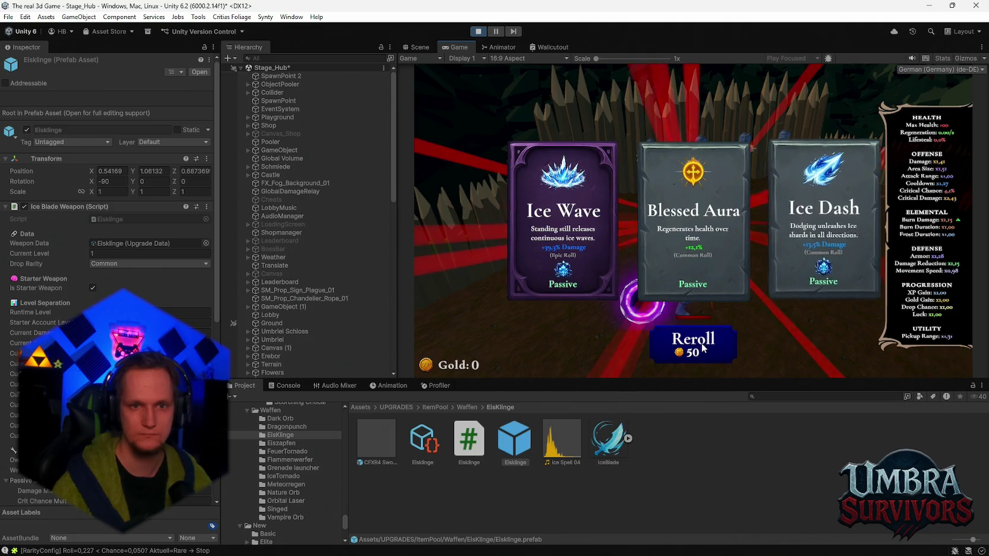
click(718, 249)
click(693, 345)
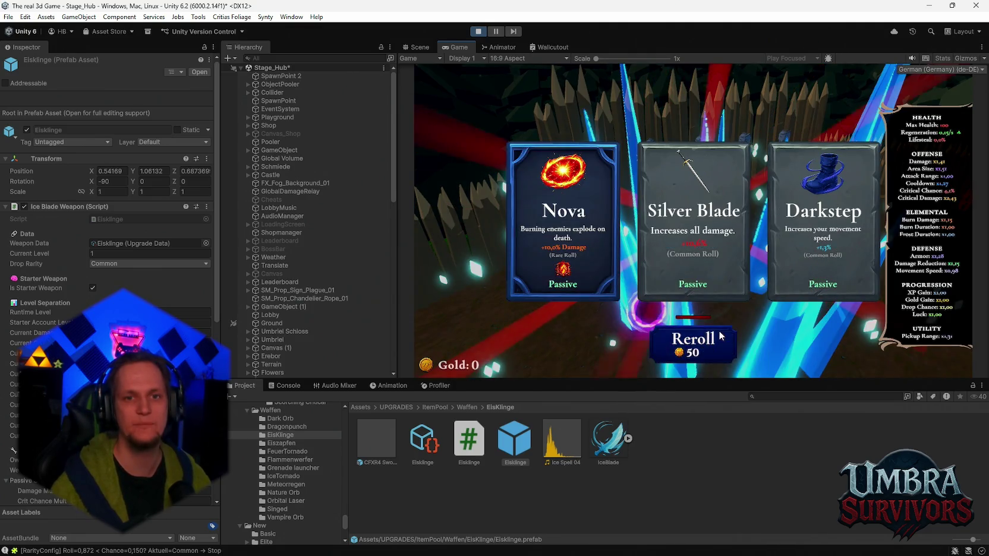
click(707, 285)
click(693, 345)
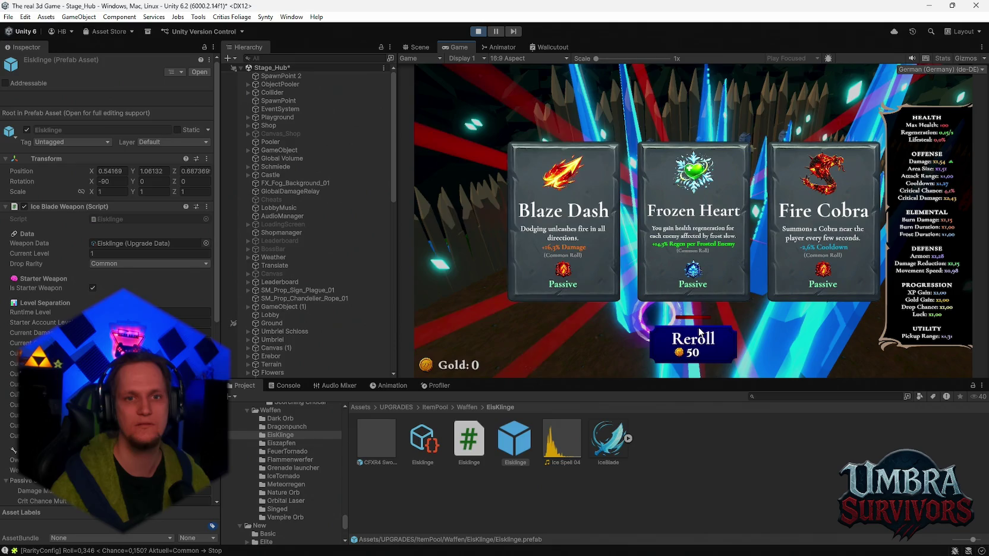
click(704, 285)
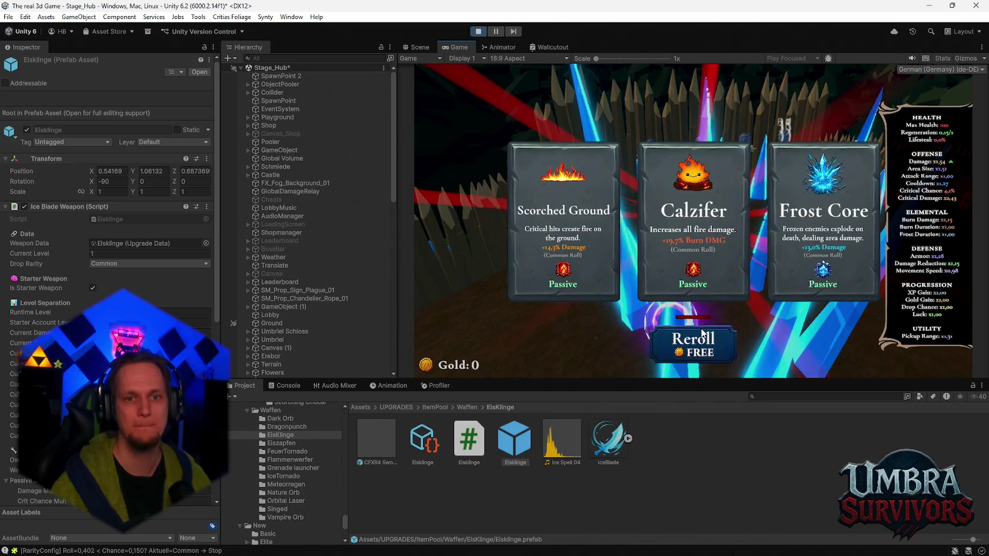
click(692, 345)
click(695, 261)
click(691, 341)
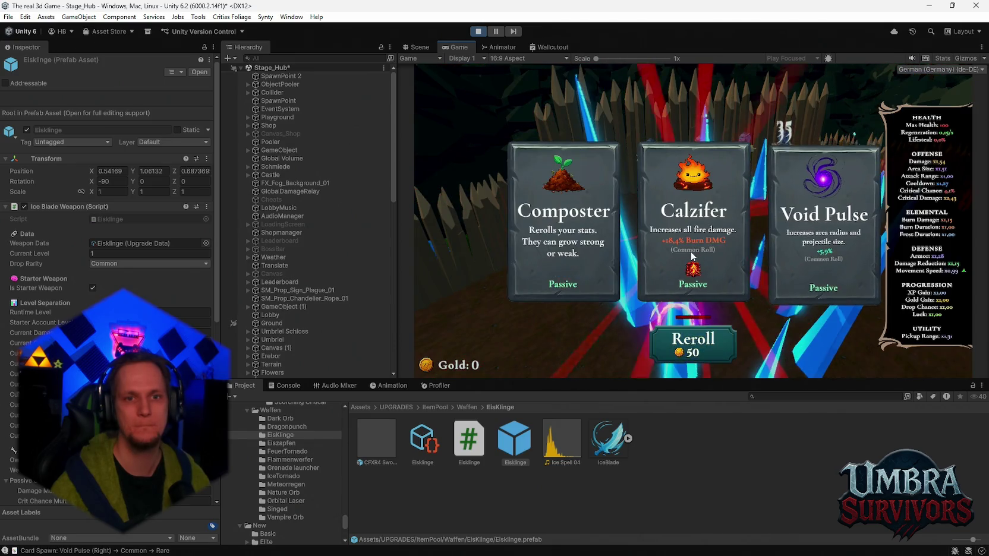
click(698, 258)
click(703, 254)
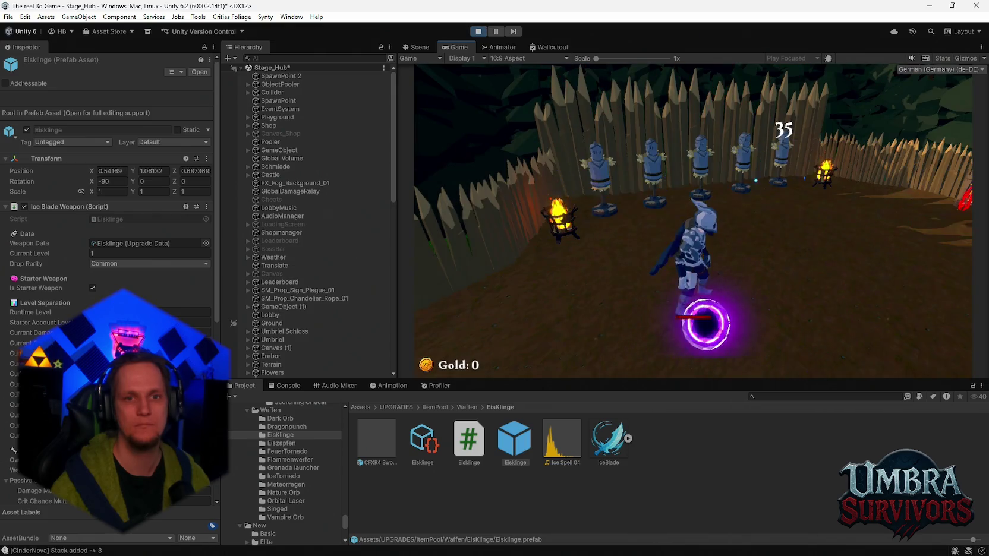
click(693, 342)
click(698, 258)
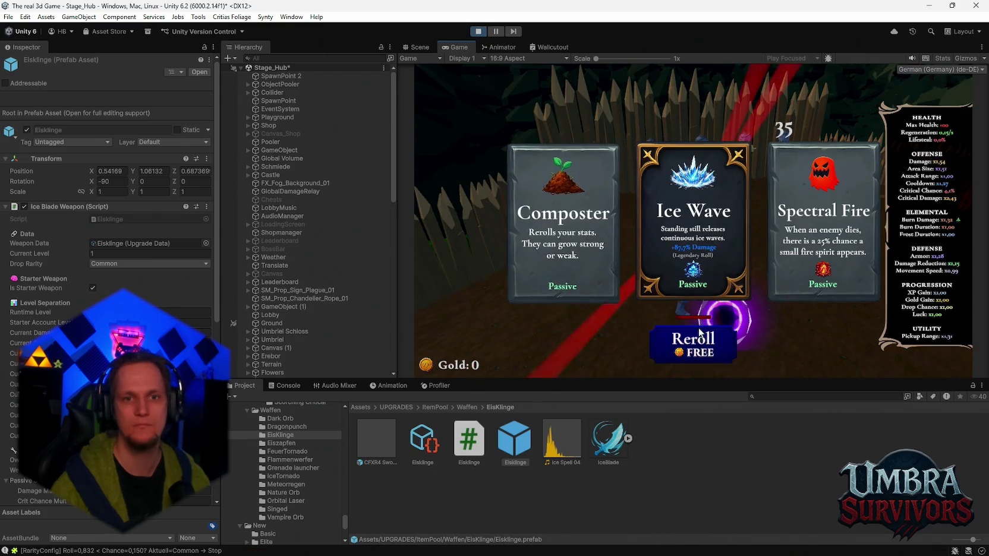
click(693, 342)
click(698, 258)
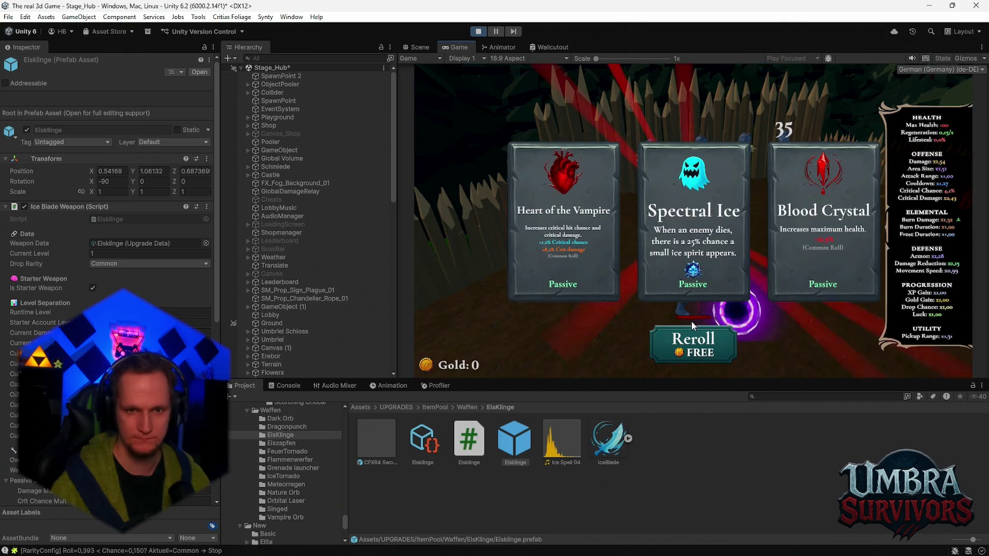
click(693, 342)
click(678, 260)
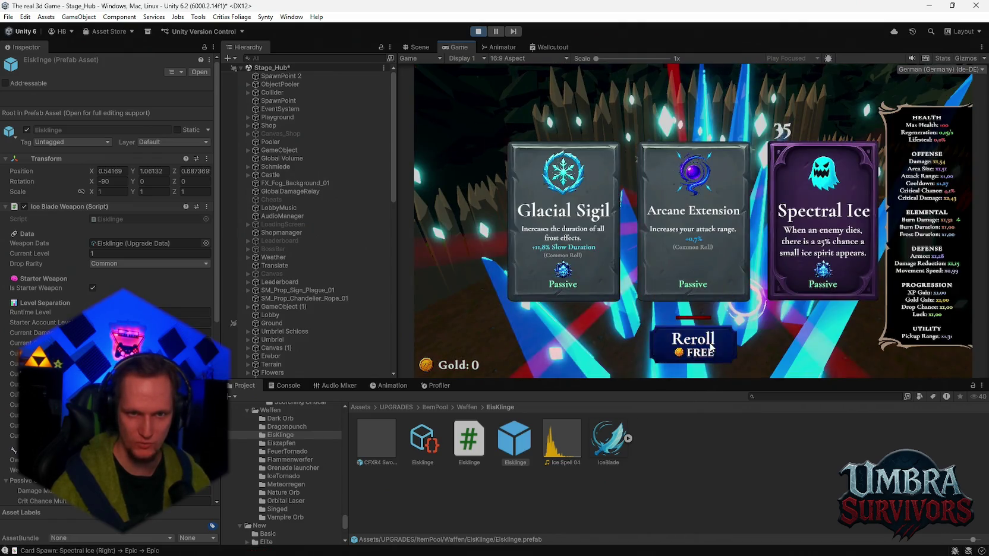
Step: Keep rerolling for Void Pulse, Shadowstride, Blaze Dash, Infernal Spark, Fire Cobra, Blessed Aura and Nova, then pause
click(693, 342)
click(817, 222)
click(683, 337)
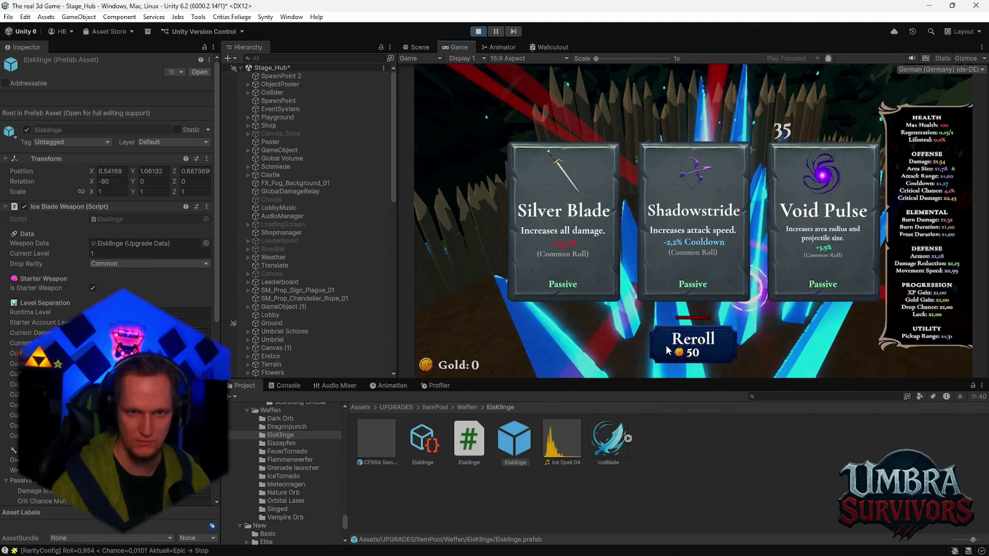
click(698, 282)
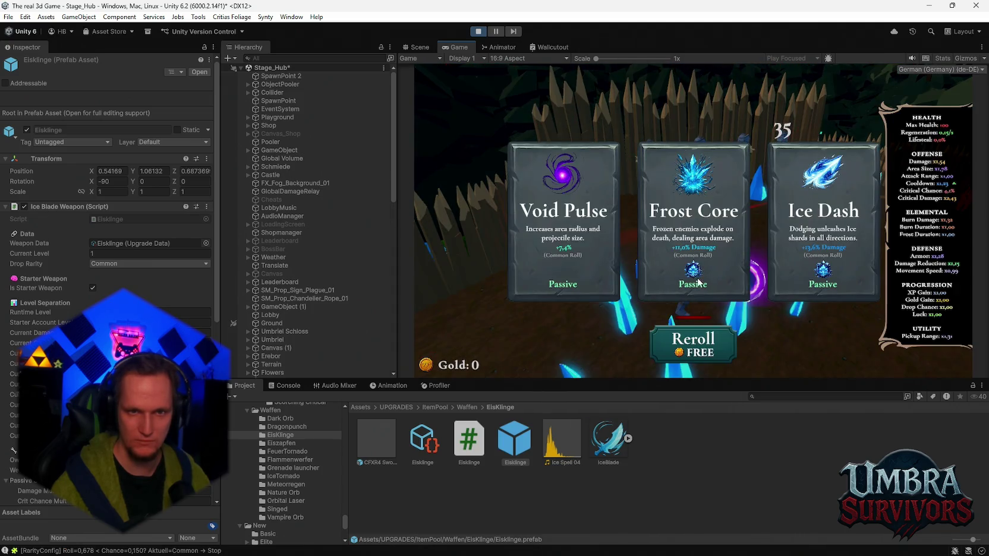
click(693, 342)
click(670, 252)
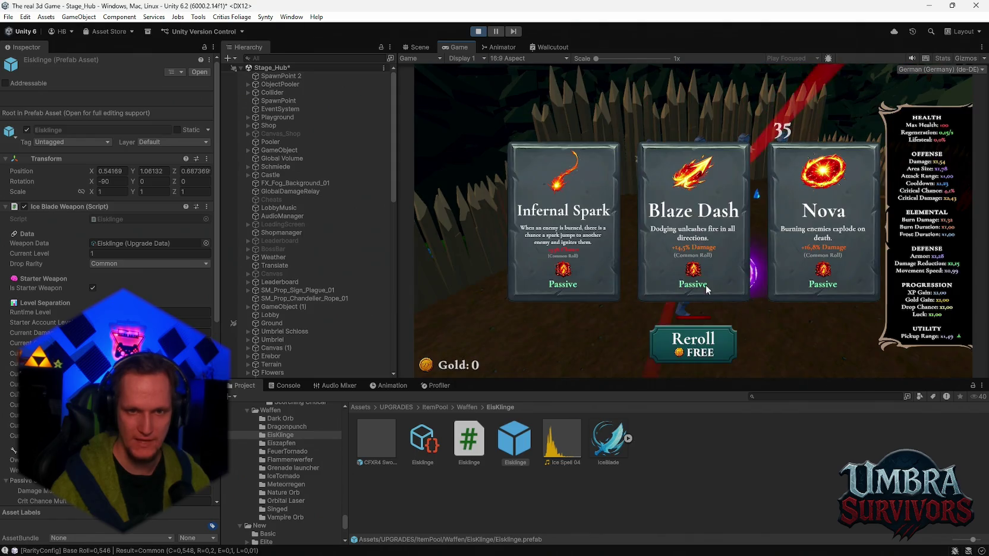
click(693, 343)
click(693, 255)
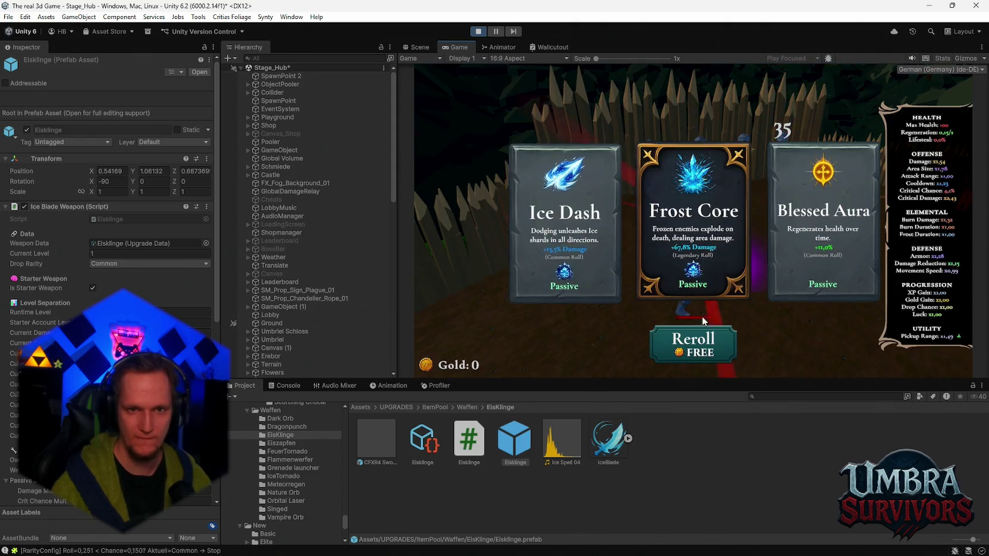
click(693, 342)
click(677, 255)
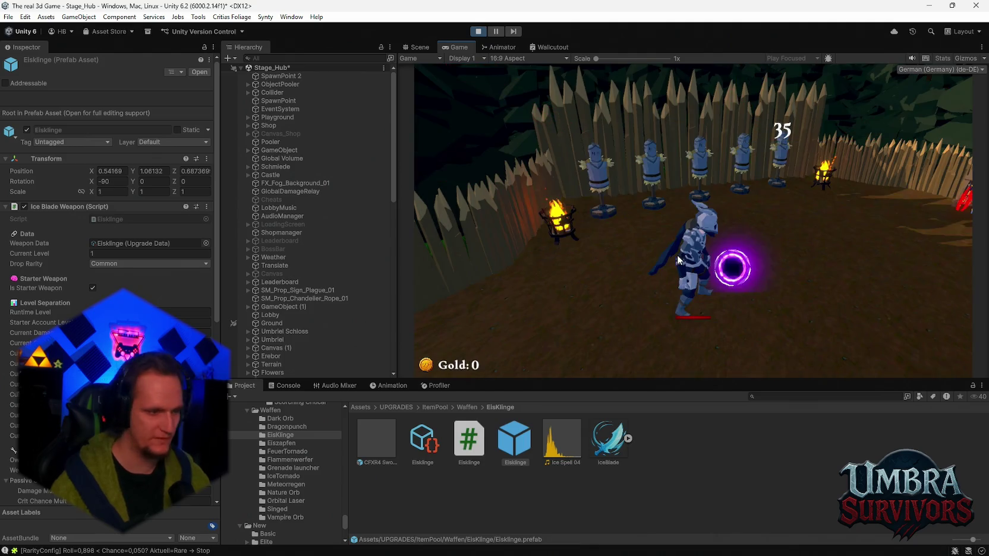
click(691, 338)
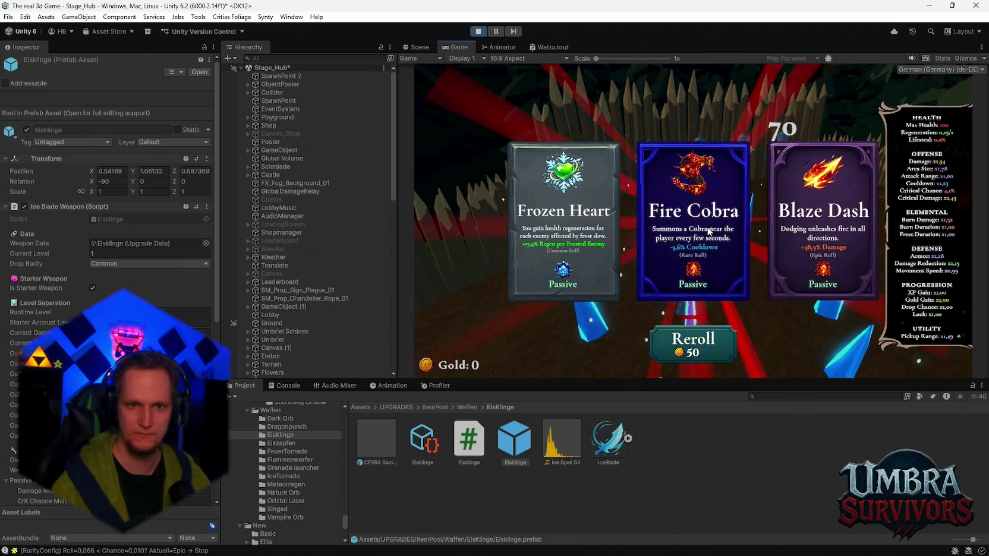
click(695, 214)
click(687, 345)
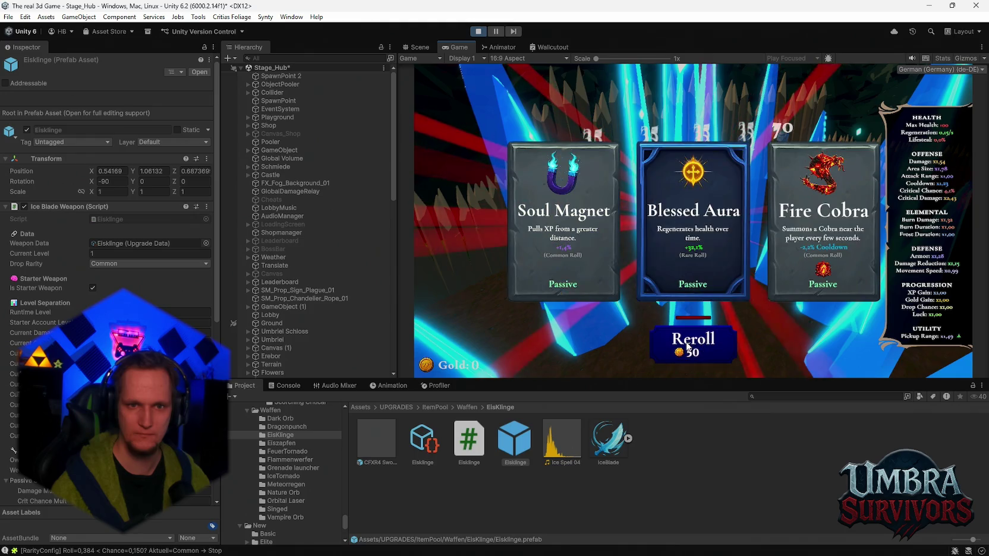
click(692, 250)
click(692, 342)
click(692, 264)
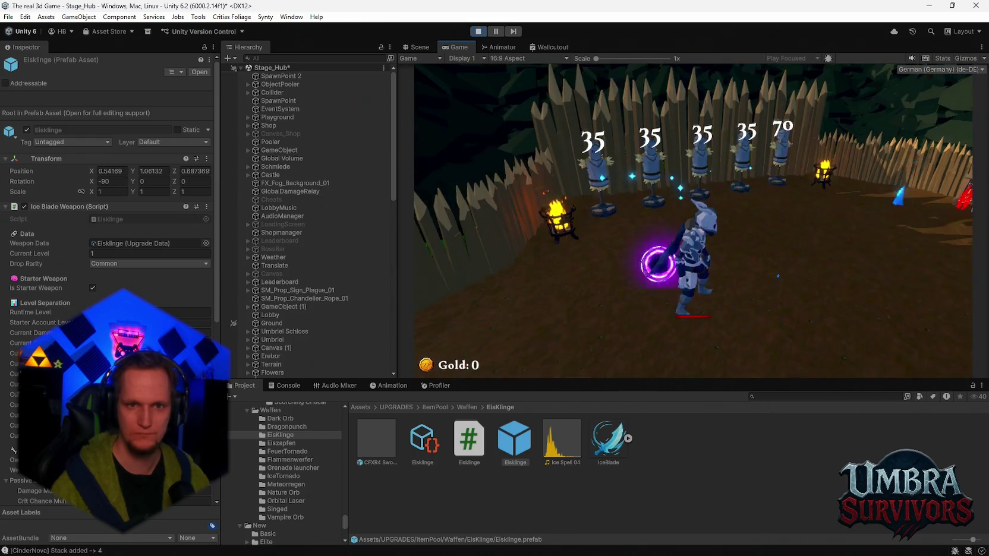
click(693, 342)
click(690, 257)
key(Escape)
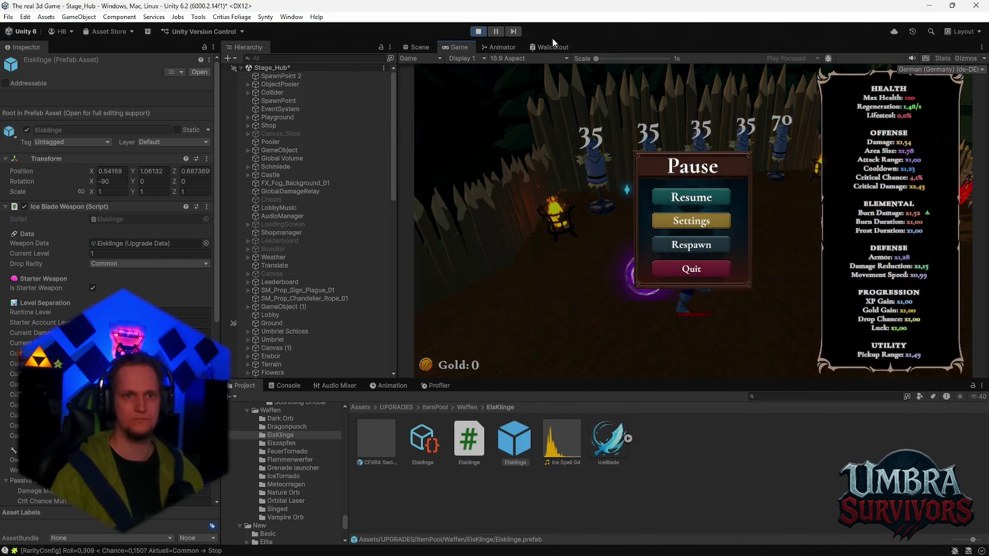
Step: Stop Play mode and restart the Stage_Hub playtest with fresh gold
click(473, 31)
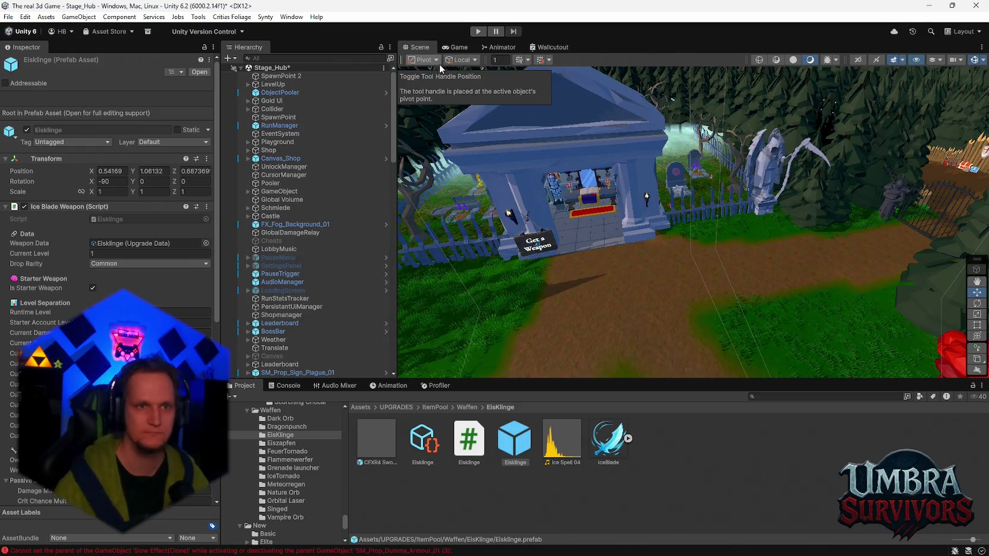
click(477, 31)
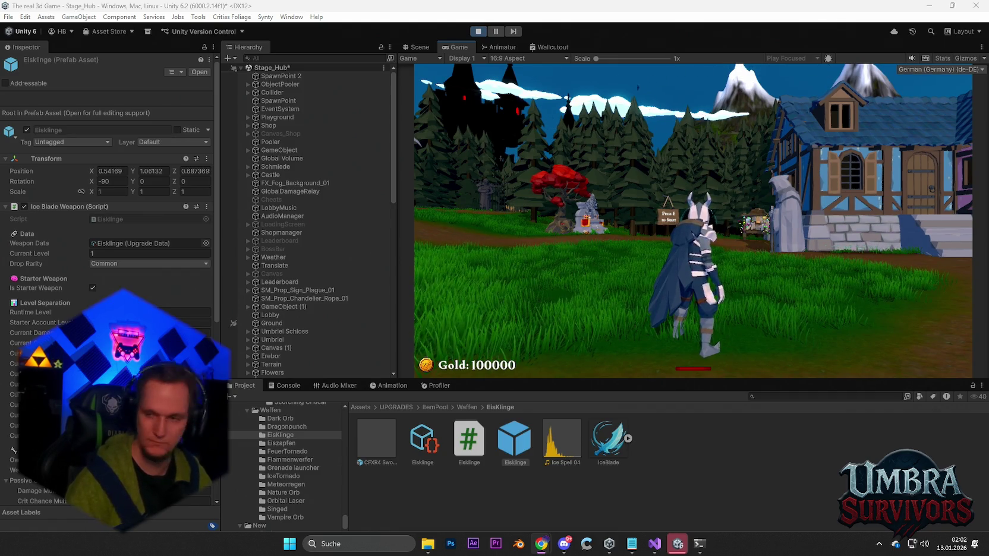
Step: Take the Ice Blade weapon after a free reroll and run through the gate to the dummies
click(681, 70)
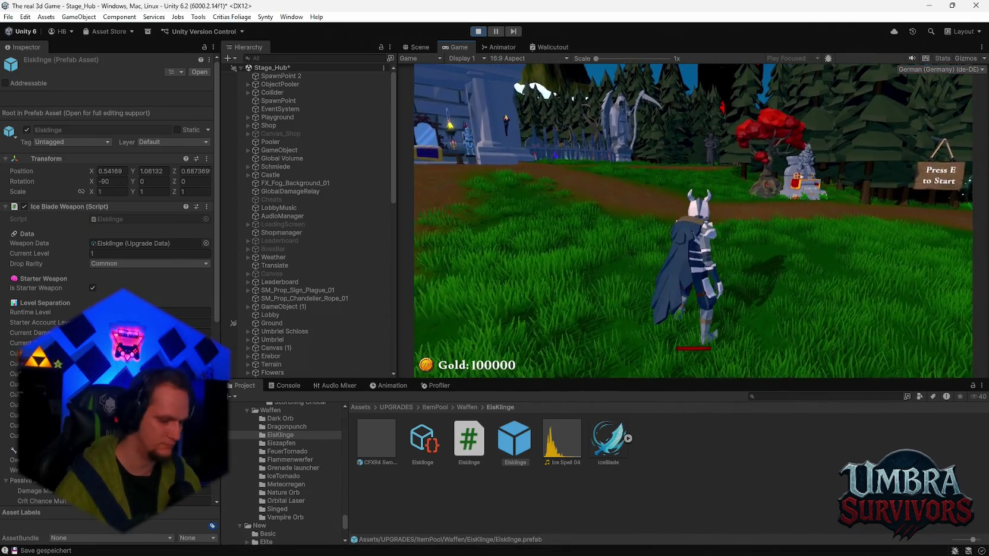
click(693, 344)
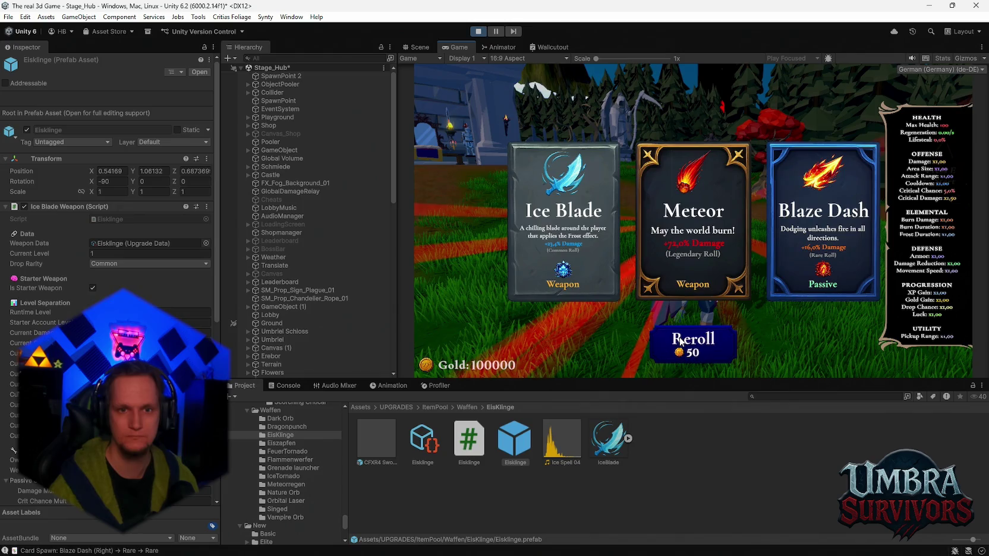
click(593, 252)
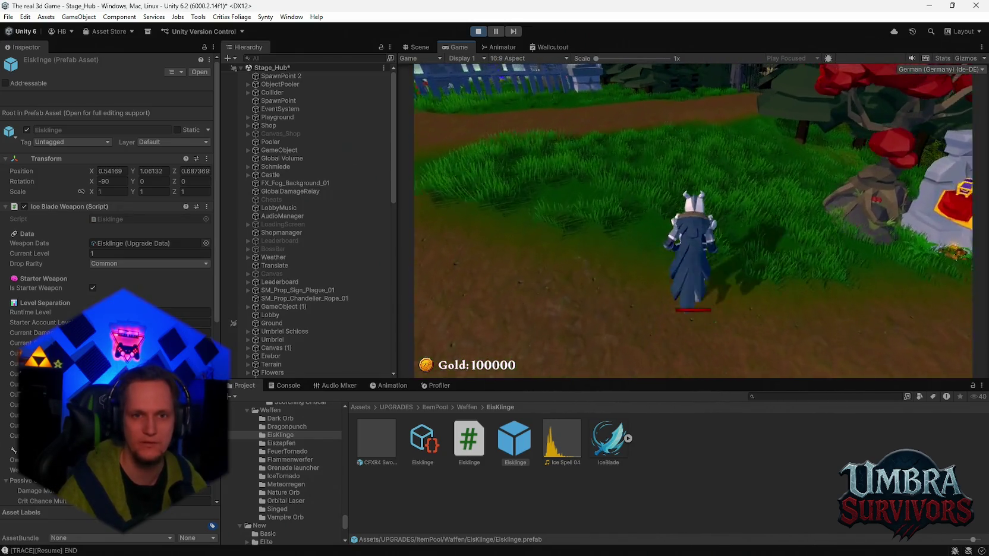
key(space)
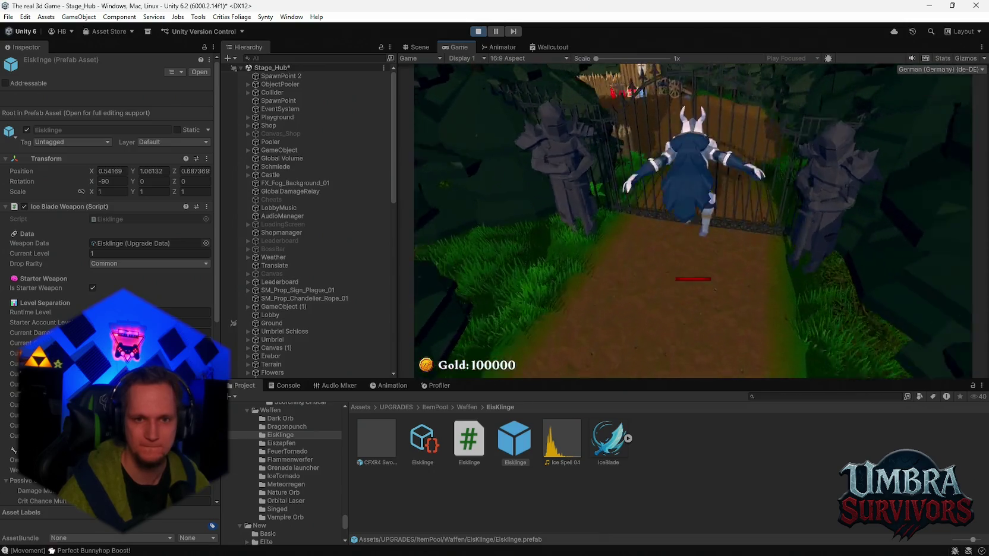
key(w)
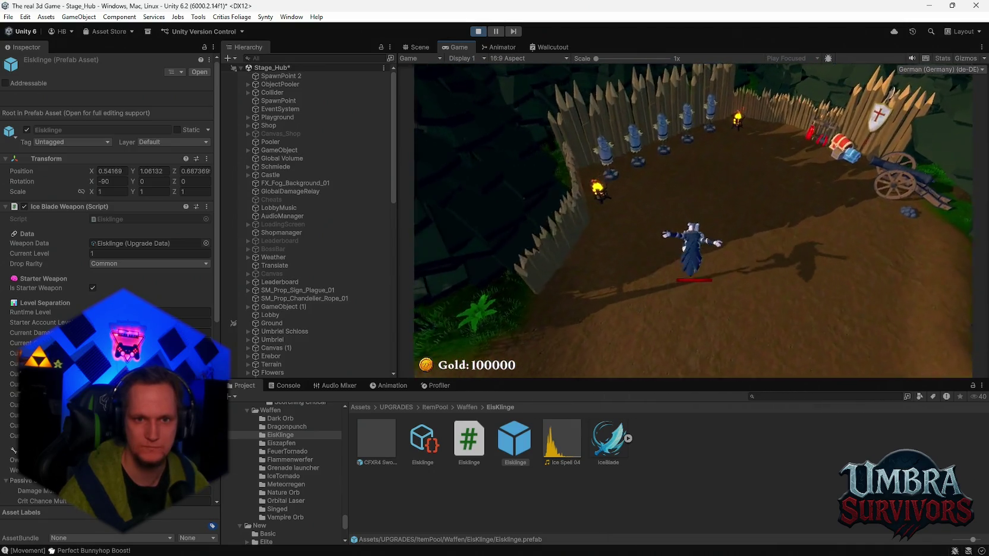
key(w)
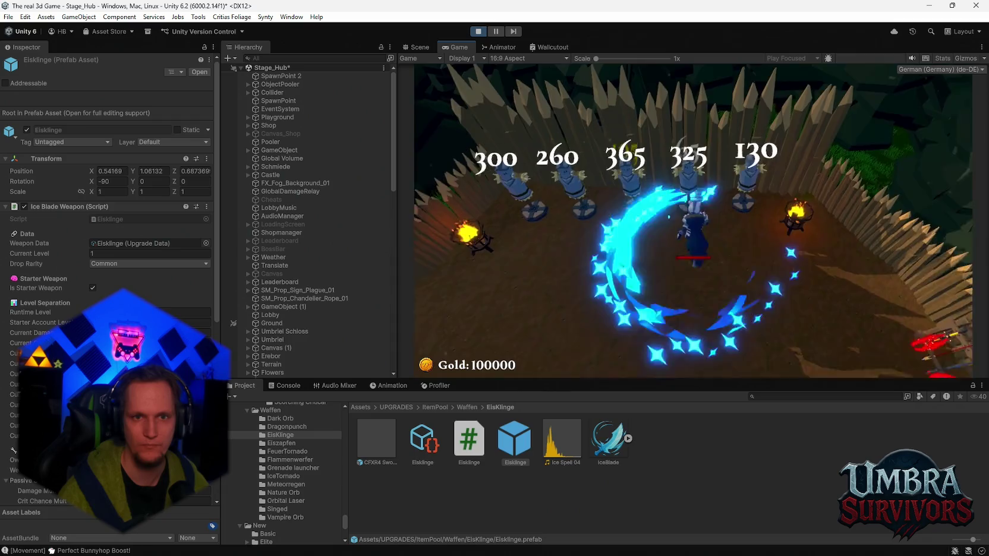
Step: Strafe along the dummy row hitting them with Ice Blade, then pause to view the stats
key(d)
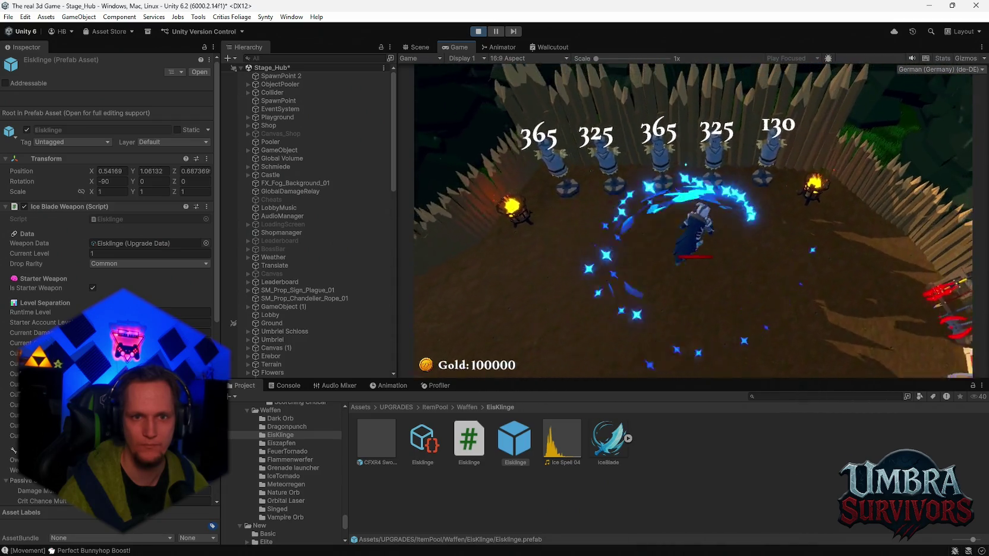
key(a)
key(d)
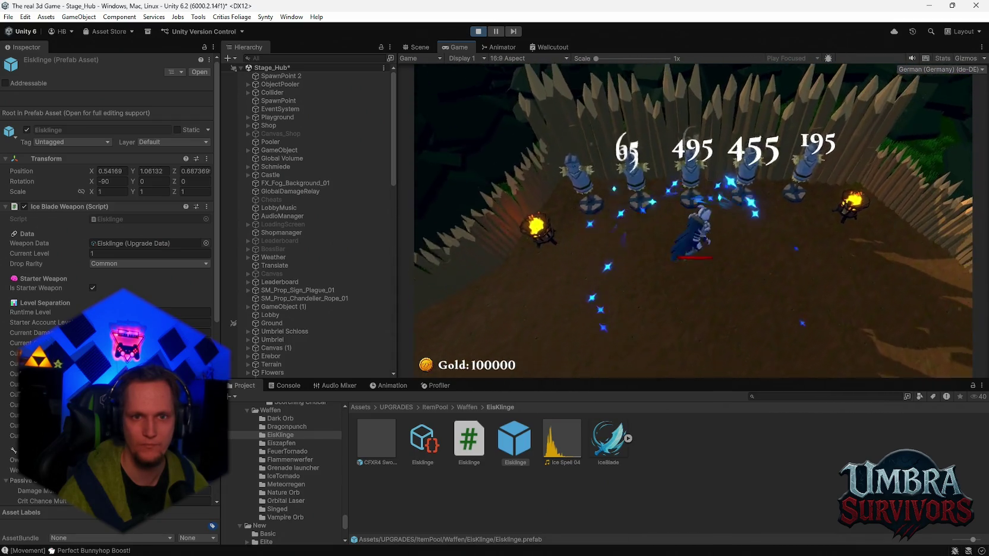
key(a)
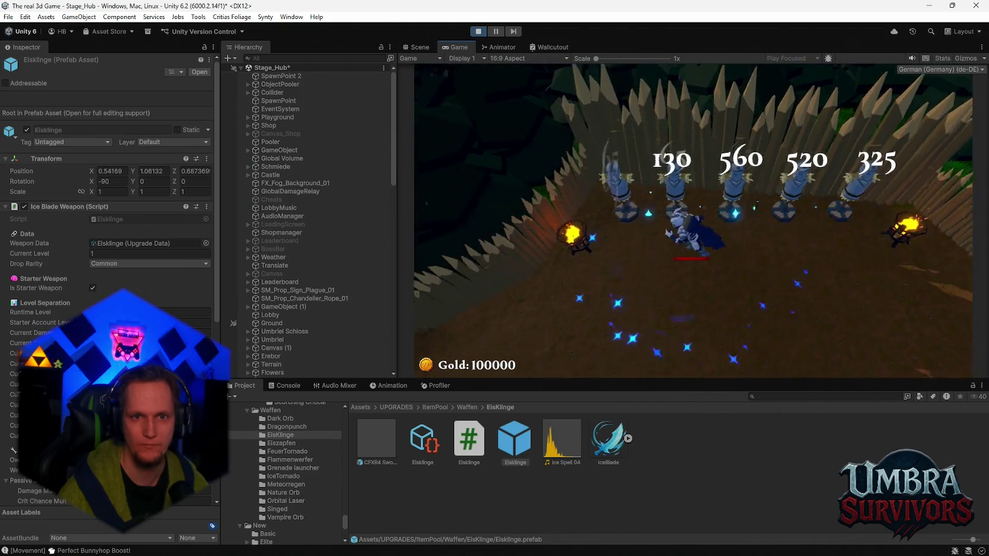
key(w)
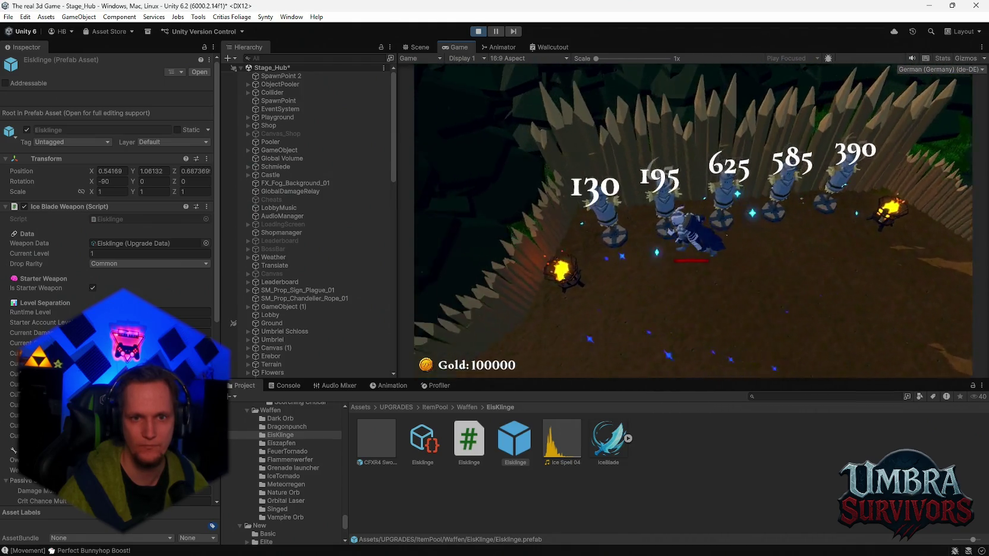
key(d)
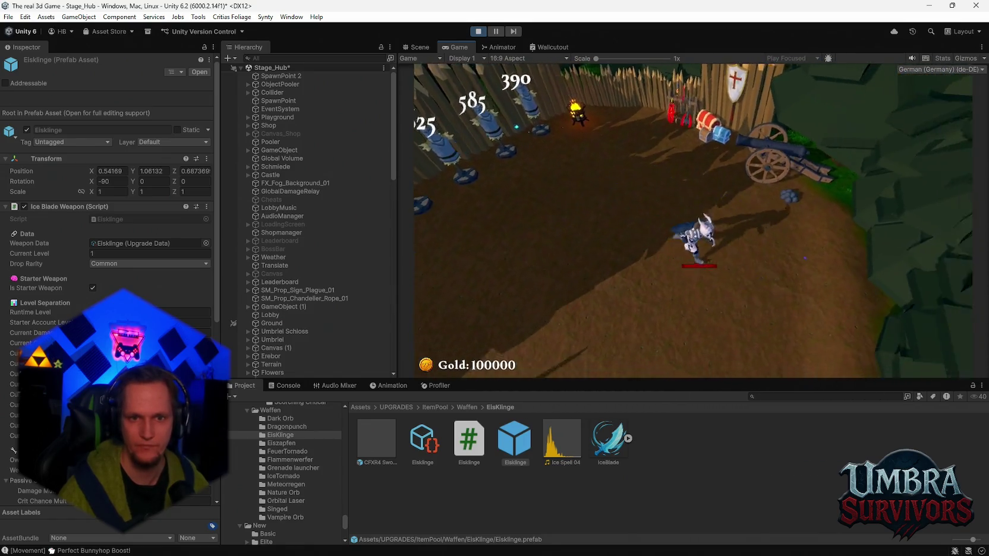
key(w)
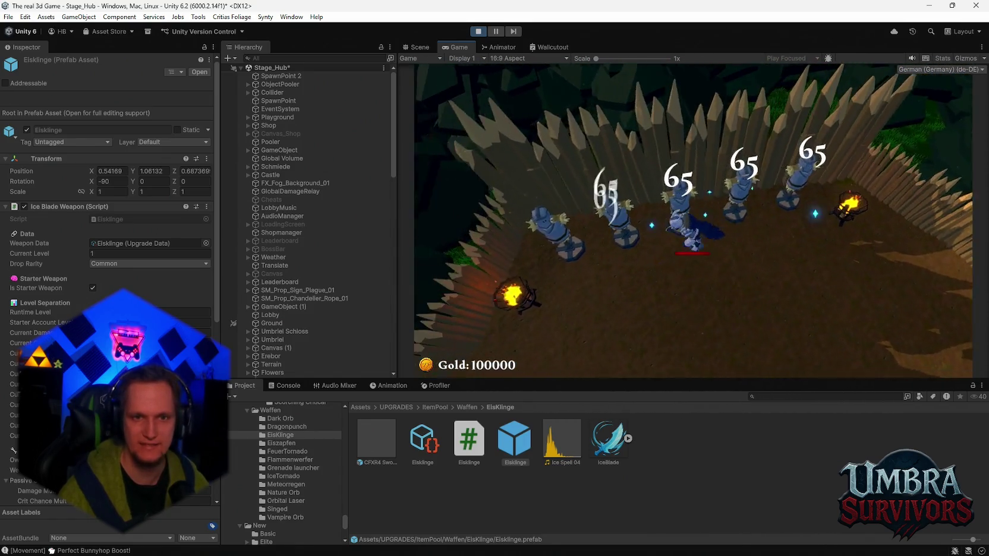
key(s)
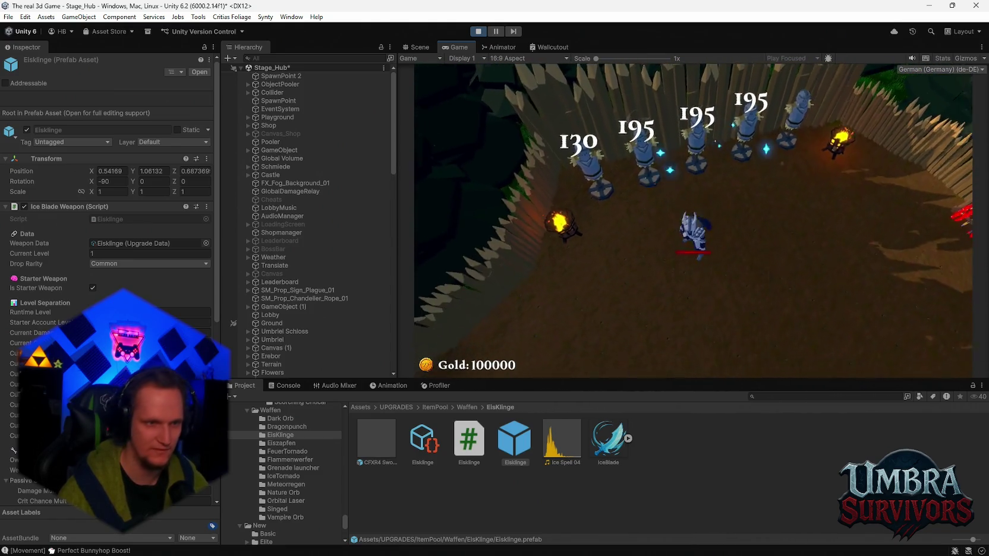
key(Escape)
scroll(107, 178, down, 5)
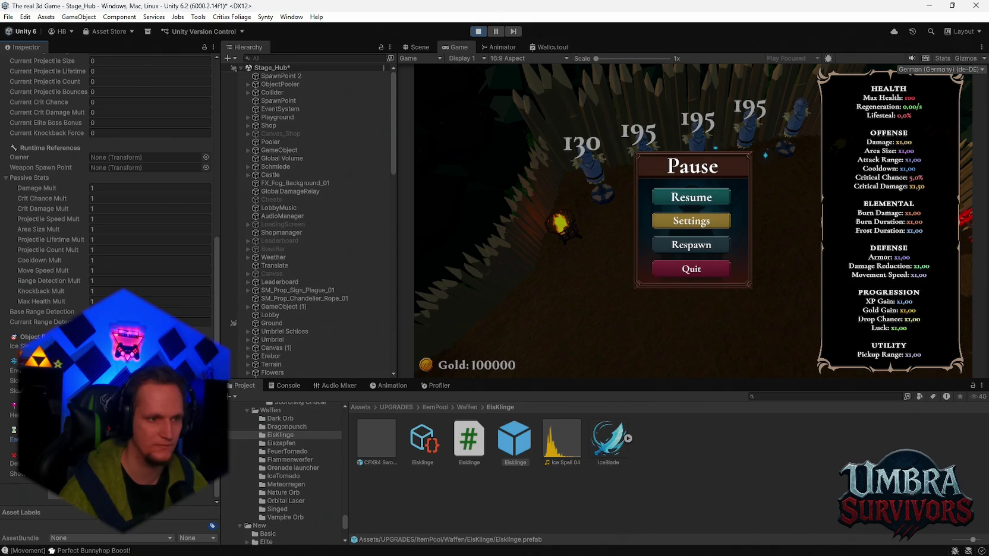
Step: Resume, attack the dummies moving left and right, and pause twice to check stats
click(685, 208)
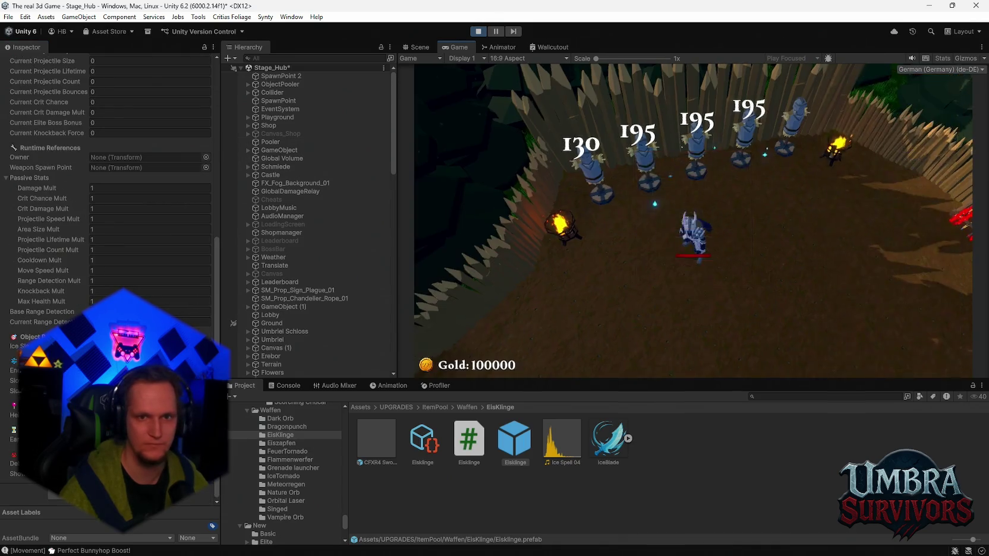
key(a)
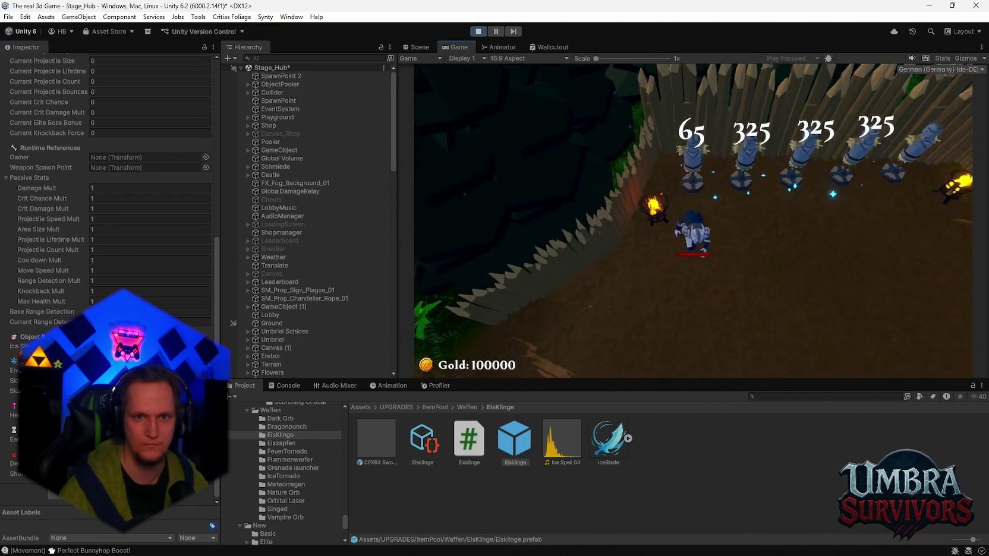
key(d)
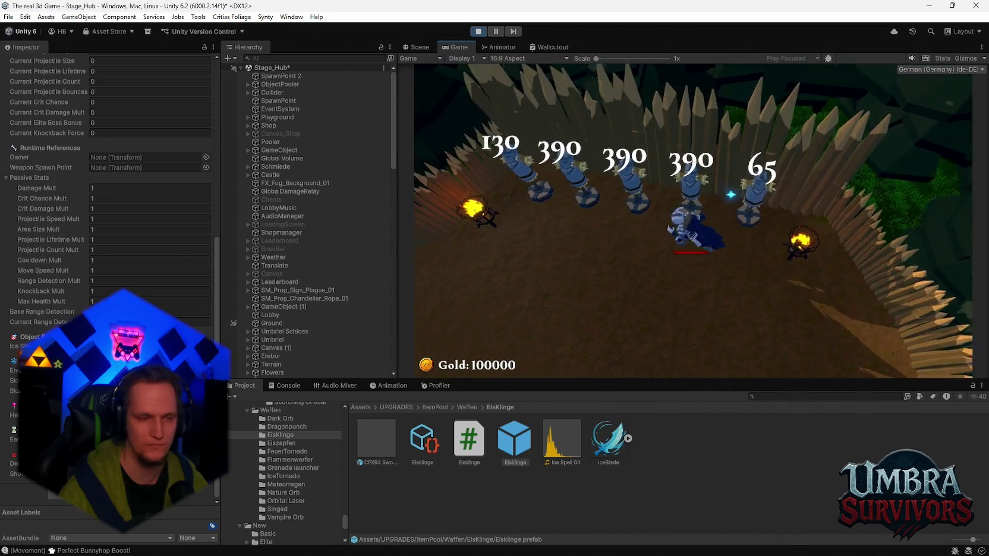
key(Escape)
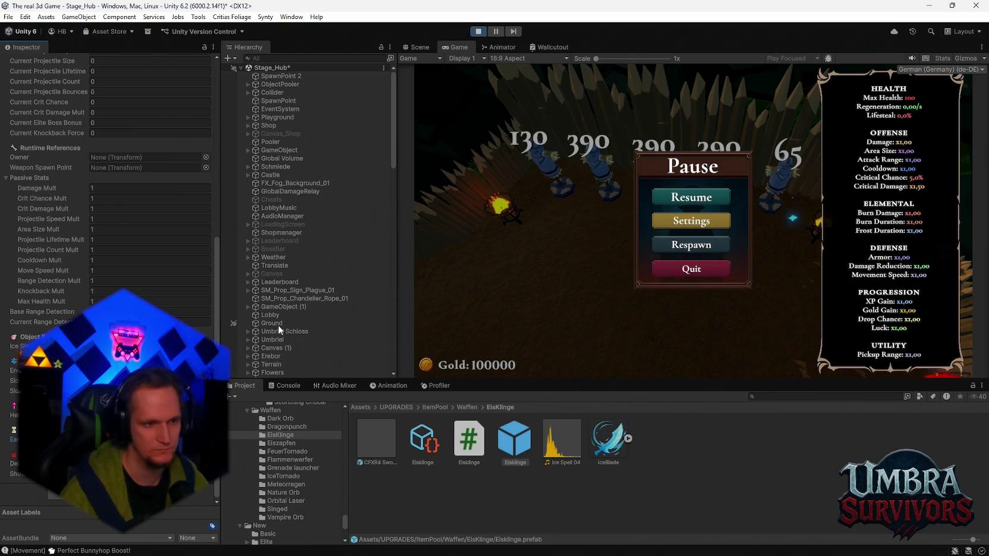
click(680, 198)
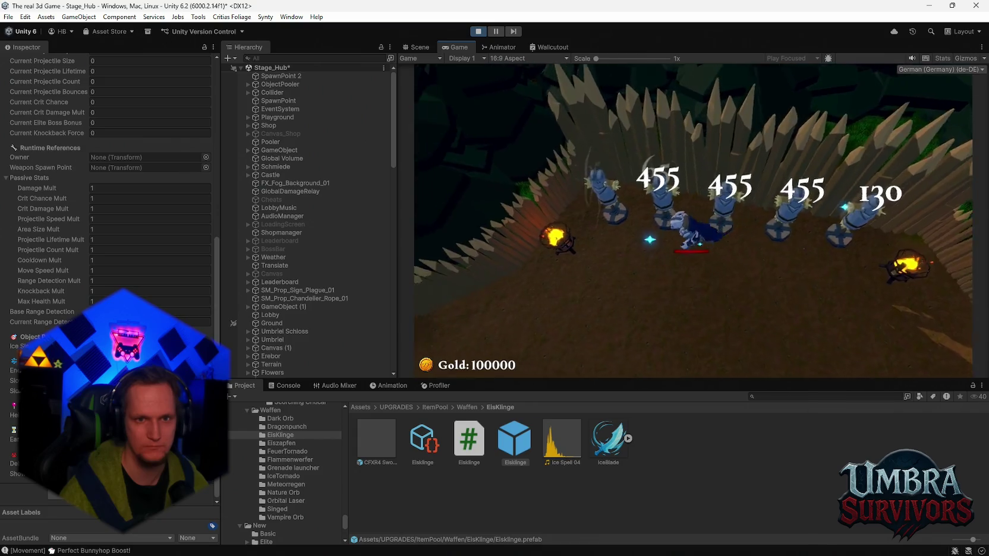
key(Escape)
Step: Stop Play mode, check the Console, return to Project, and start Play again
click(478, 31)
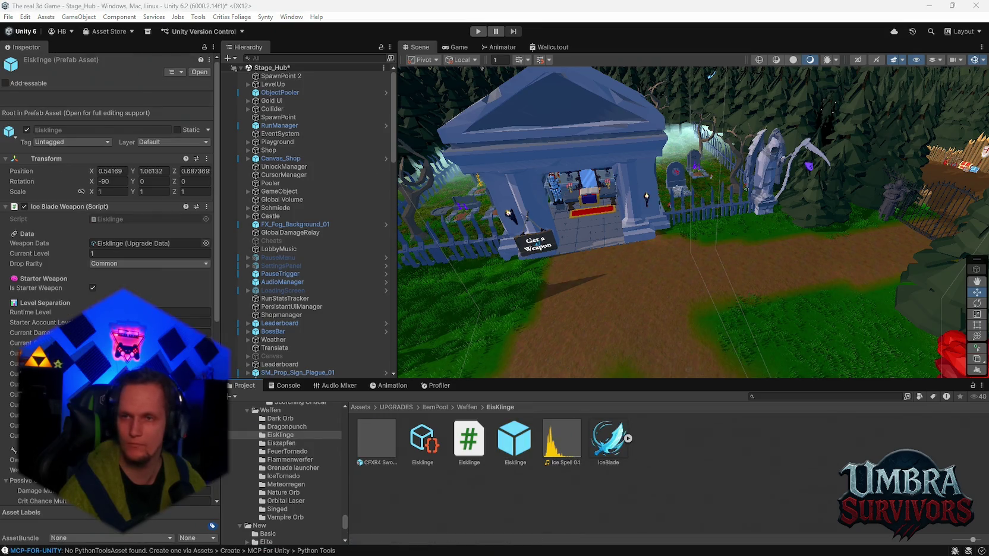
click(282, 386)
click(242, 385)
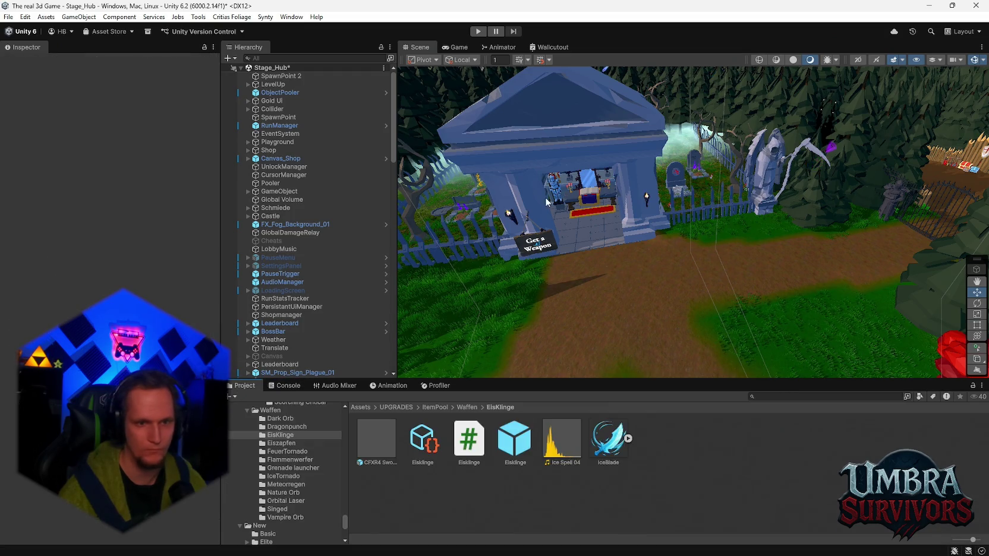
click(480, 31)
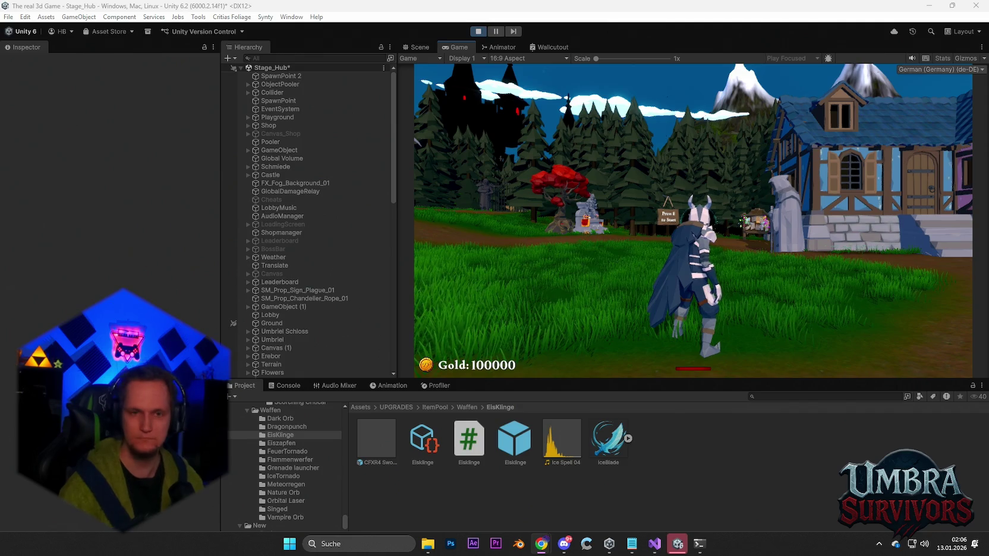
Step: Reroll the card offer twice, take Grenade Launcher, and enter the portal to Stage 1
click(721, 265)
key(w)
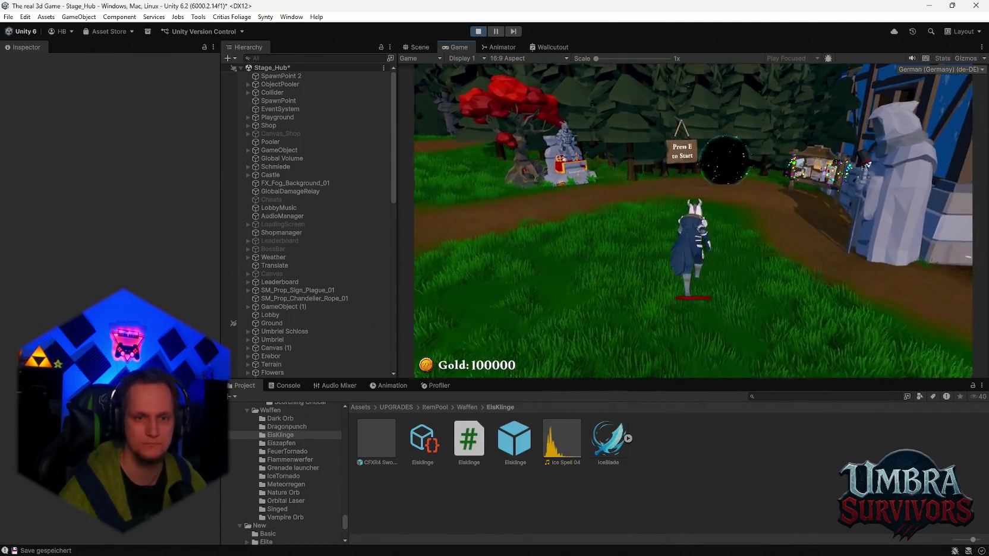
key(e)
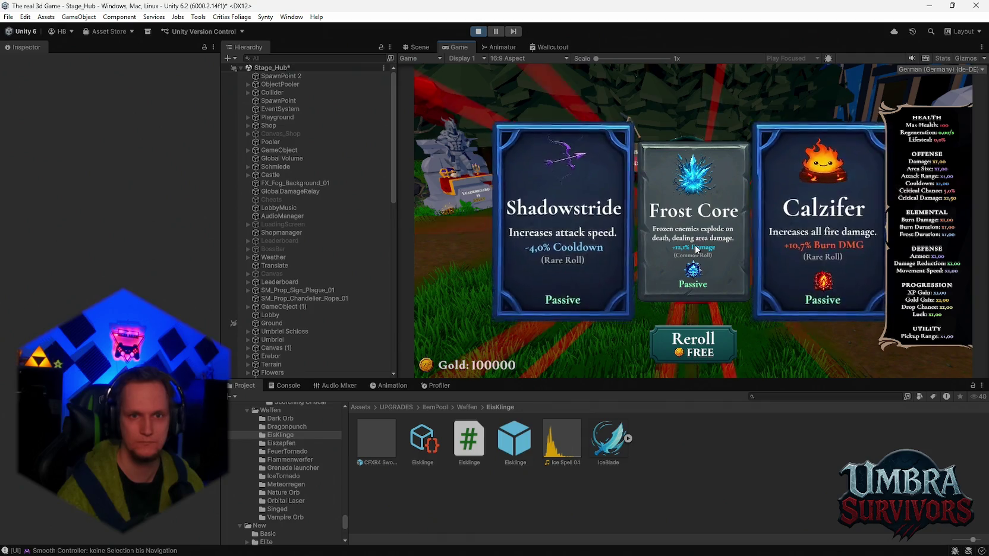
click(692, 343)
click(692, 343)
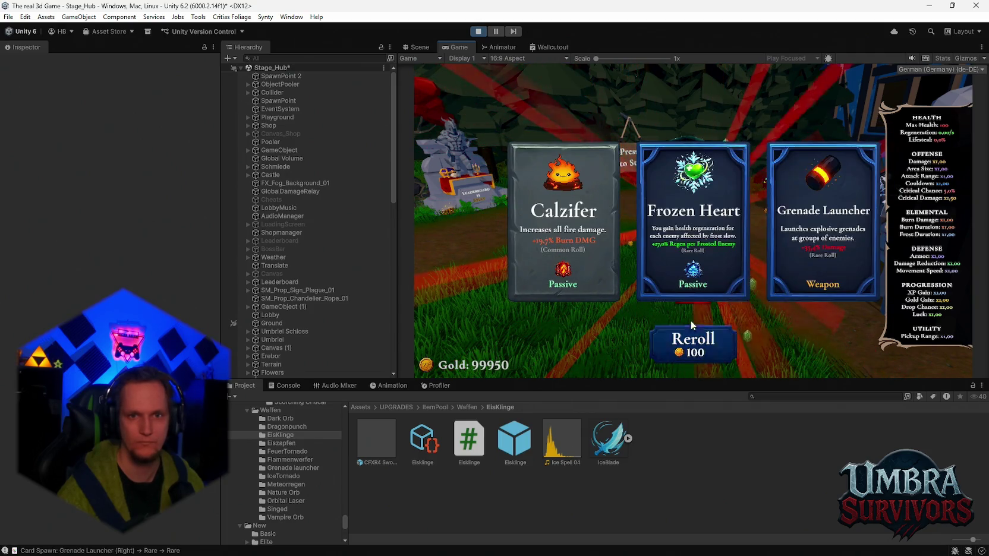
click(822, 232)
key(w)
key(e)
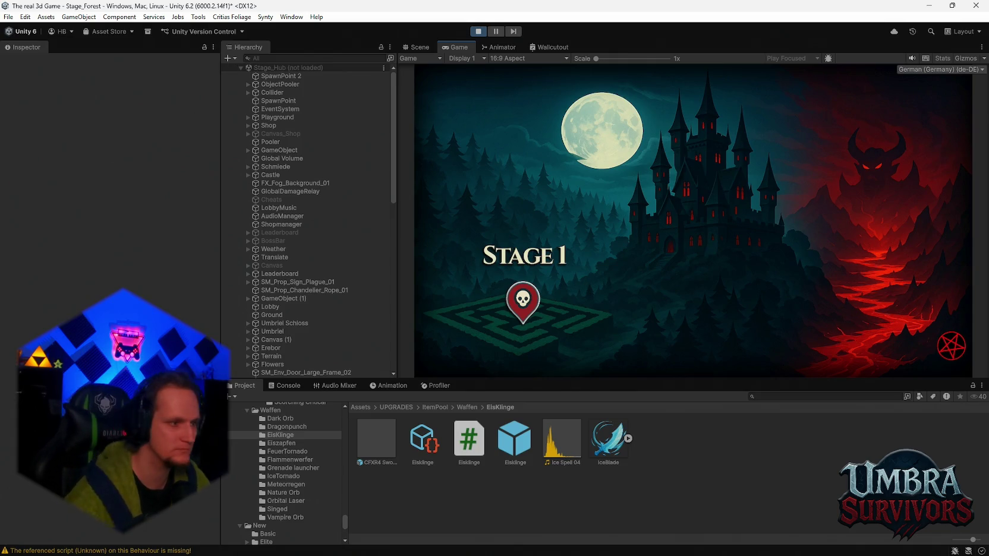
Step: Start Stage 1 and run through the forest fighting enemies to fill the XP bar
key(space)
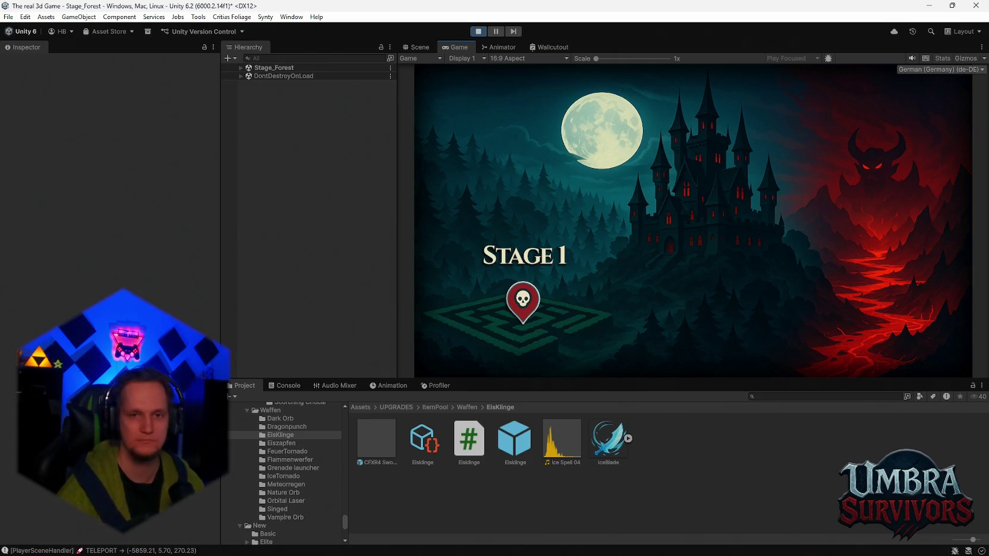
key(w)
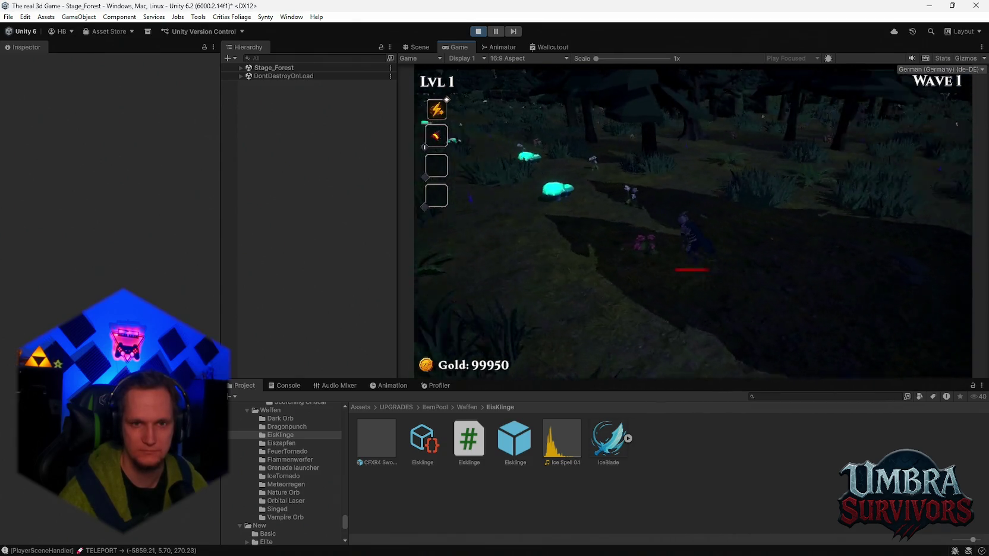
key(w)
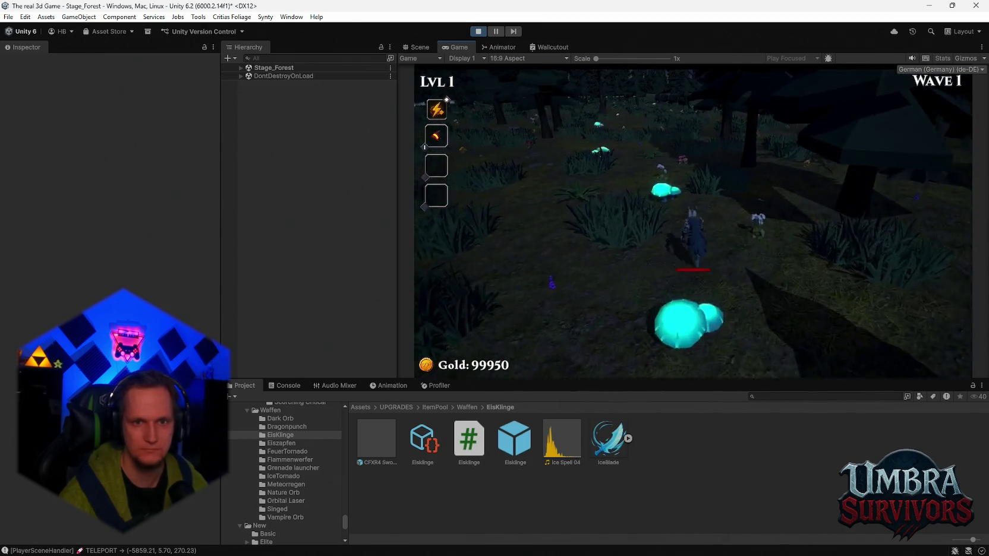
key(w)
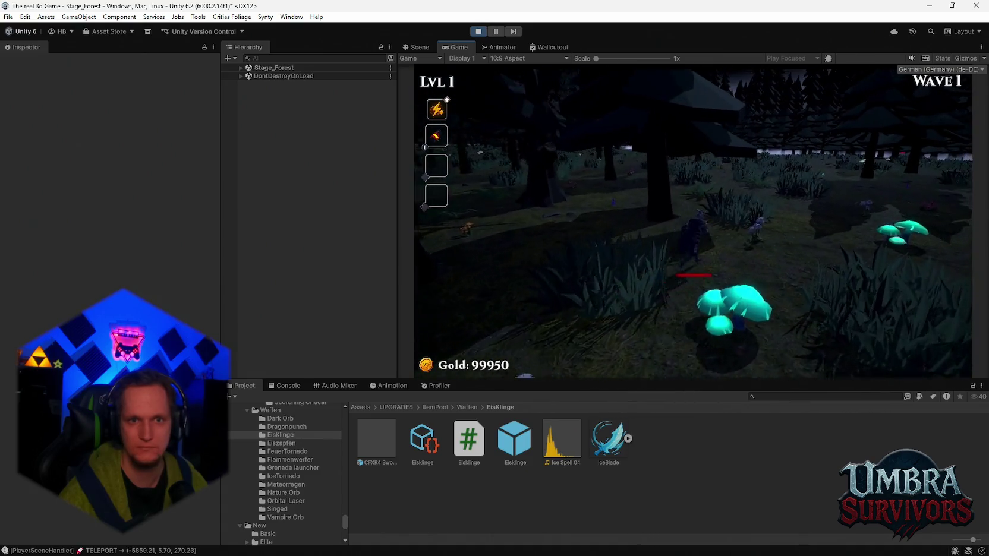
key(w)
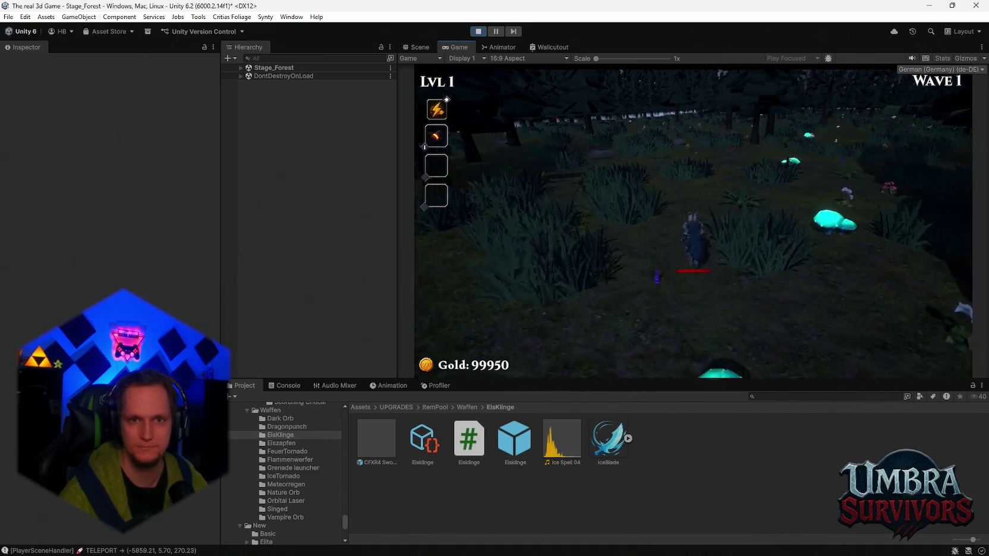
key(a)
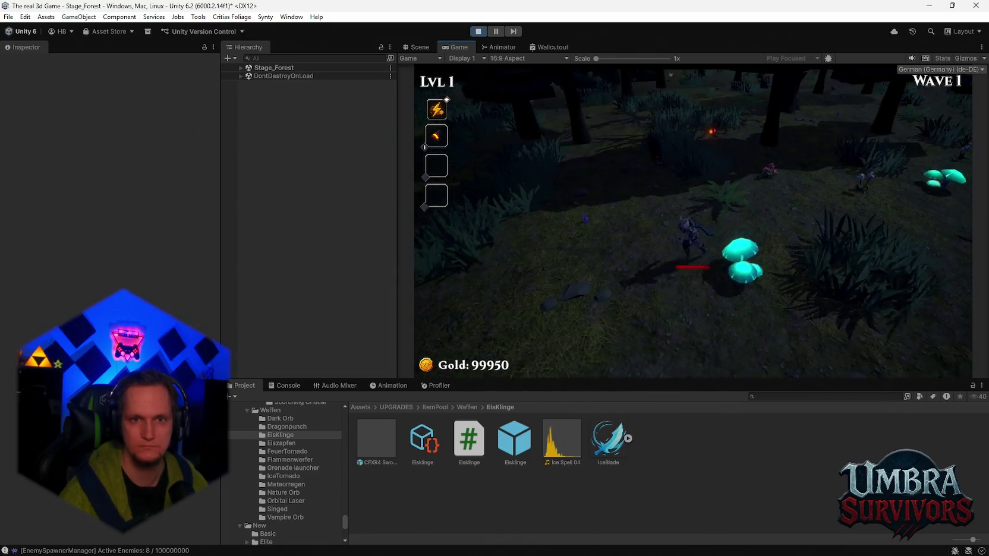
key(w)
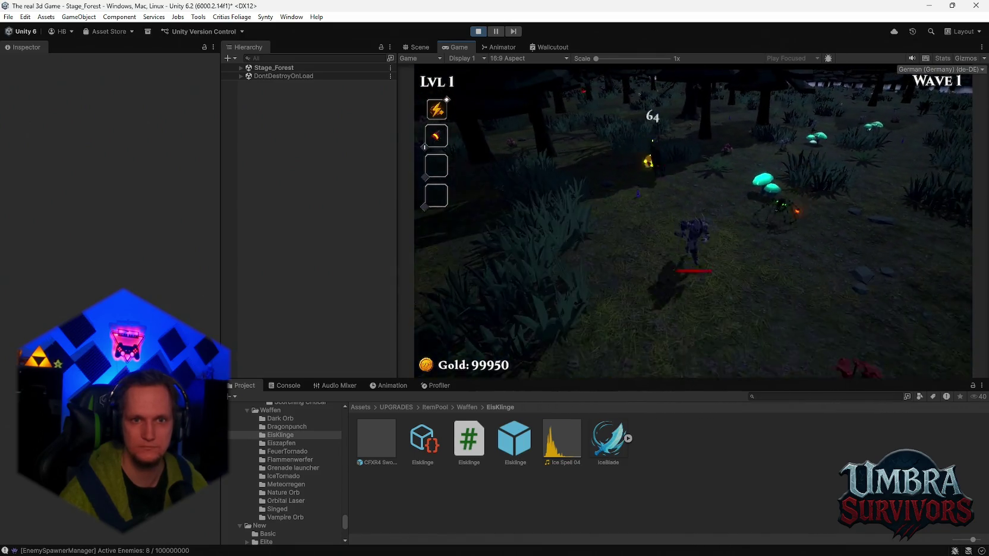
key(w)
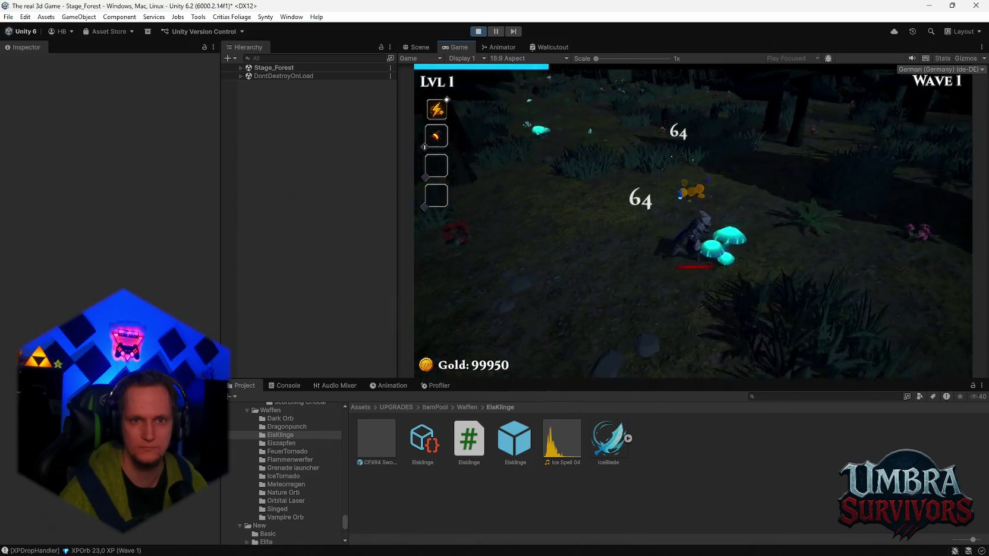
key(a)
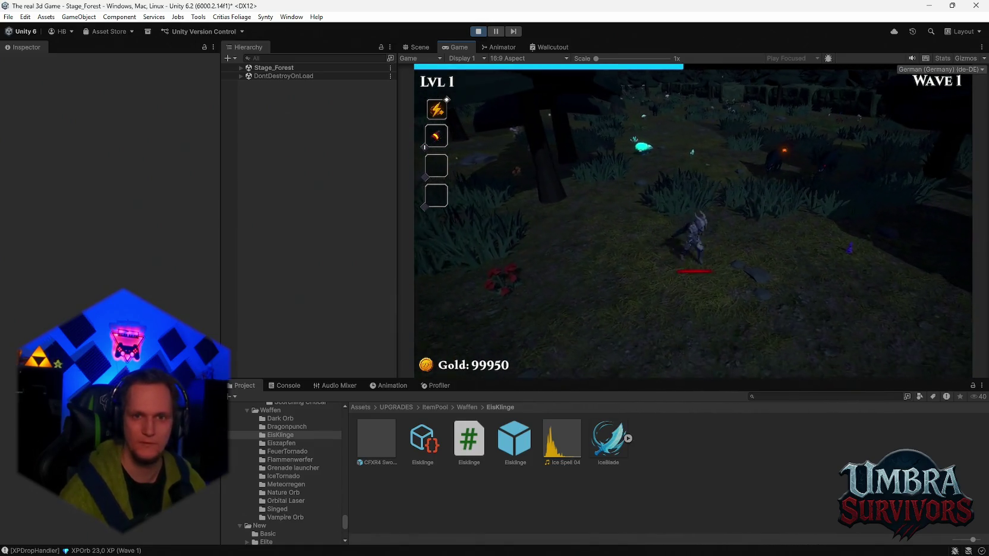
key(w)
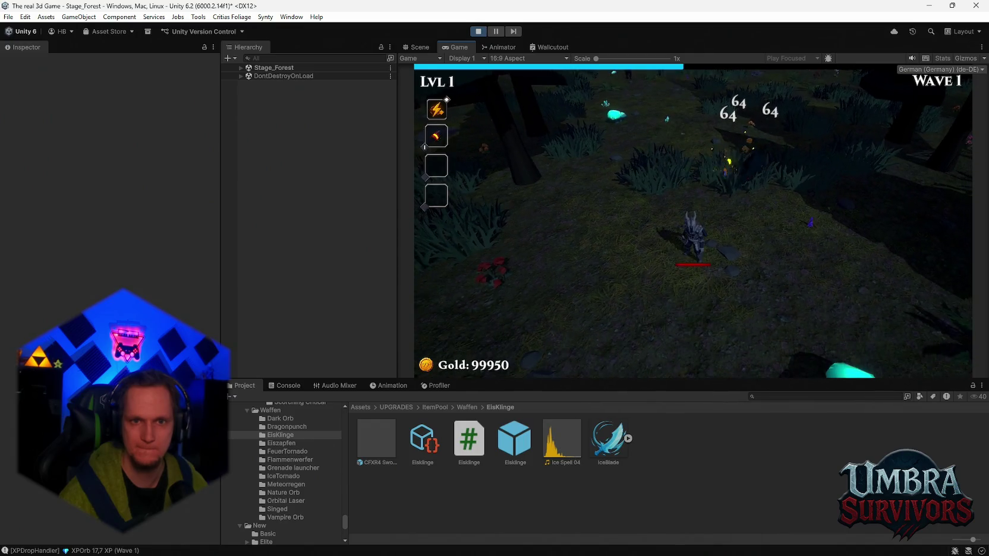
key(w)
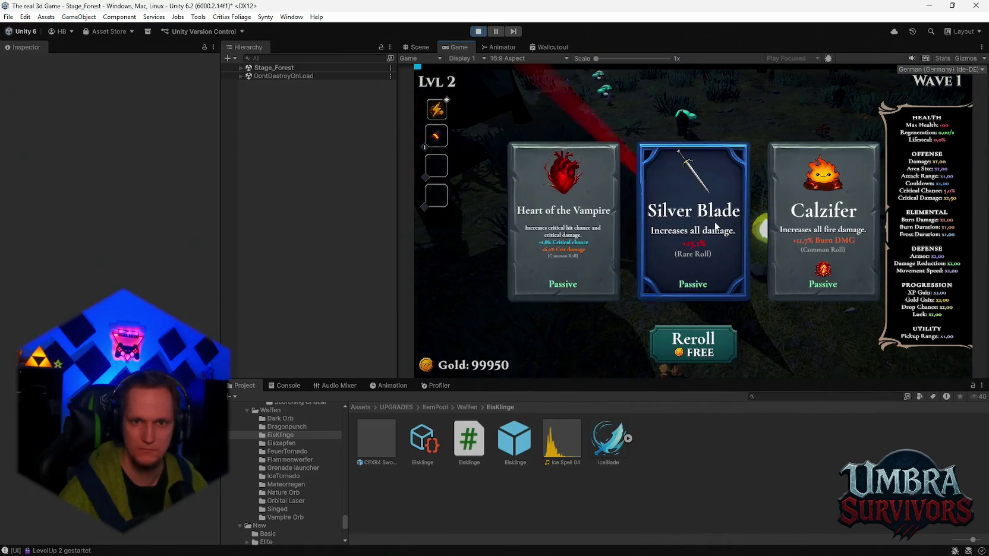
Step: Take Silver Blade at level 2, keep moving, then pause and exit Play mode
click(698, 256)
key(w)
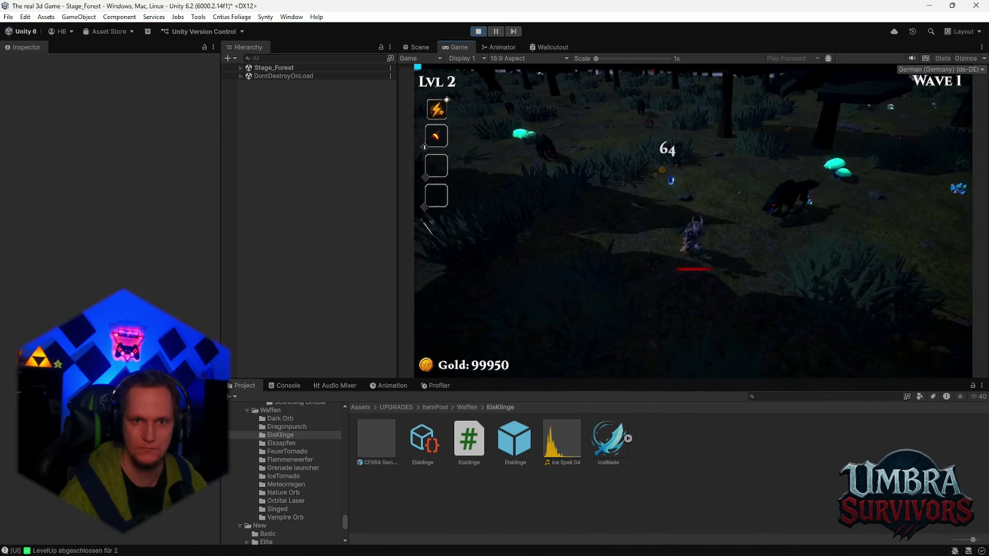
key(w)
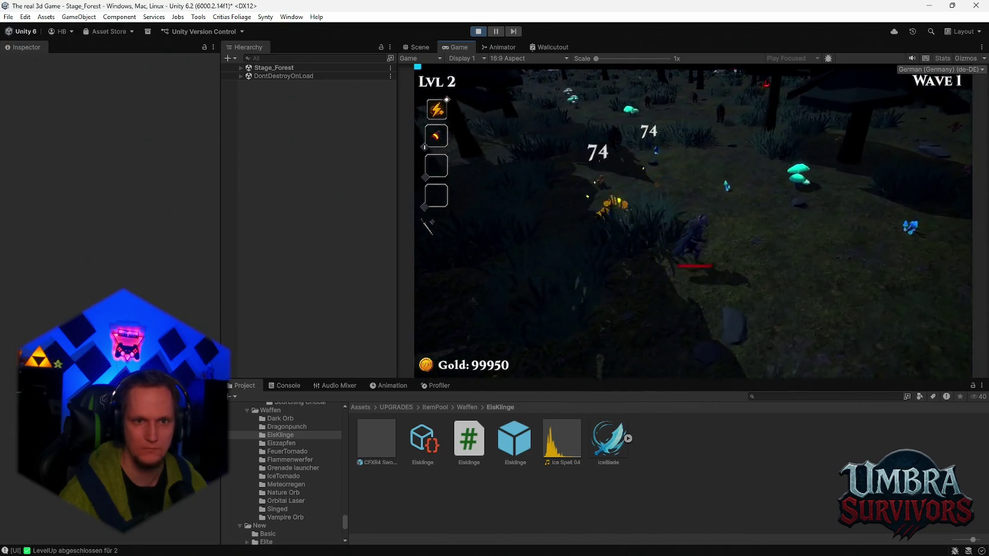
key(d)
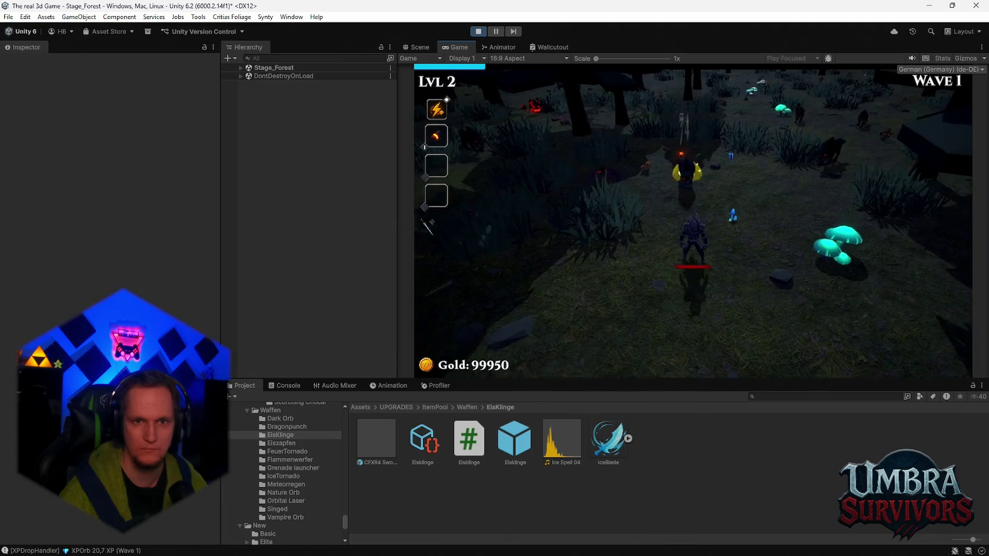
key(d)
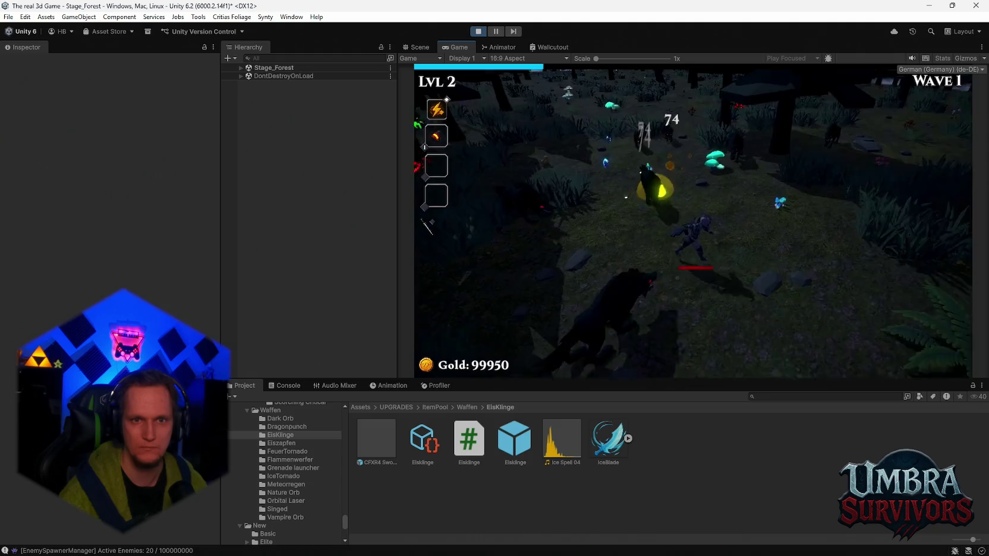
key(Escape)
click(478, 31)
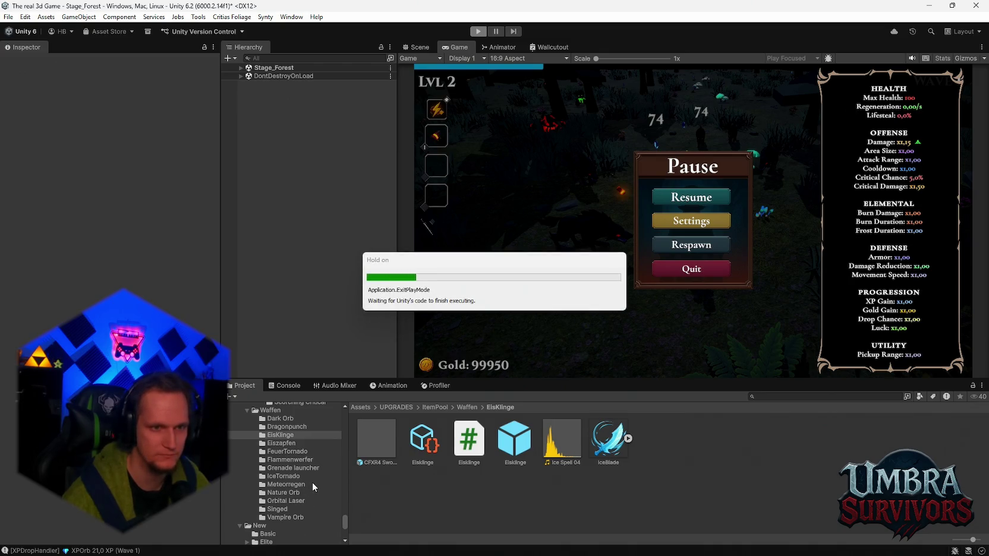
Step: Search the Project for 'wichtiges' and open Character_SpiritDemon_01, reviewing its Inspector settings
scroll(290, 488, down, 5)
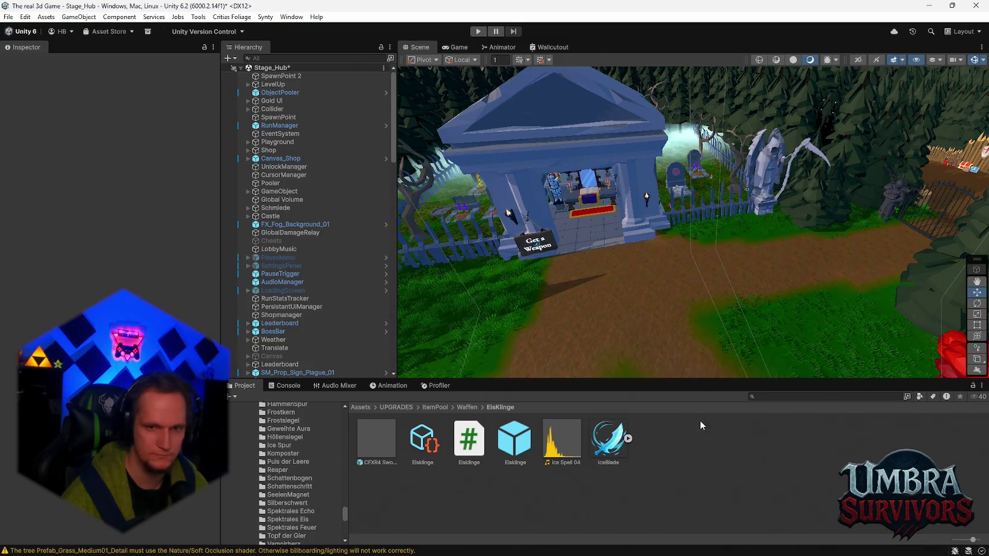
click(776, 396)
text(wichtiges)
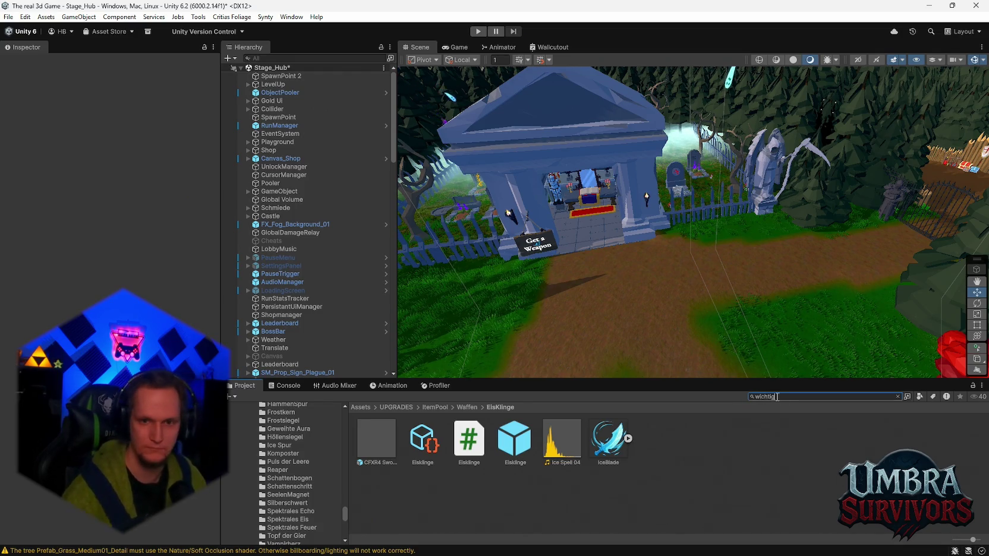
double_click(380, 440)
click(562, 440)
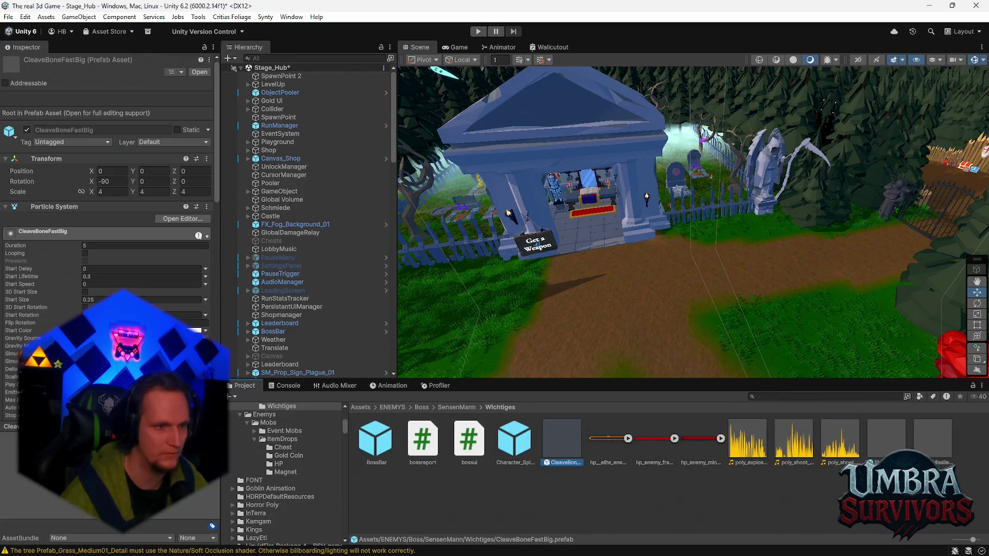
click(513, 443)
double_click(512, 444)
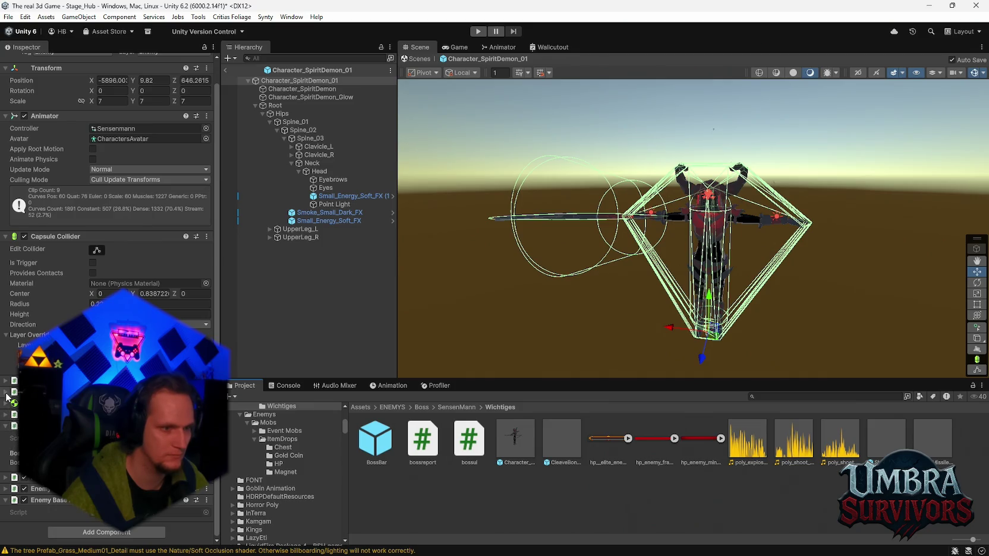
scroll(7, 392, down, 5)
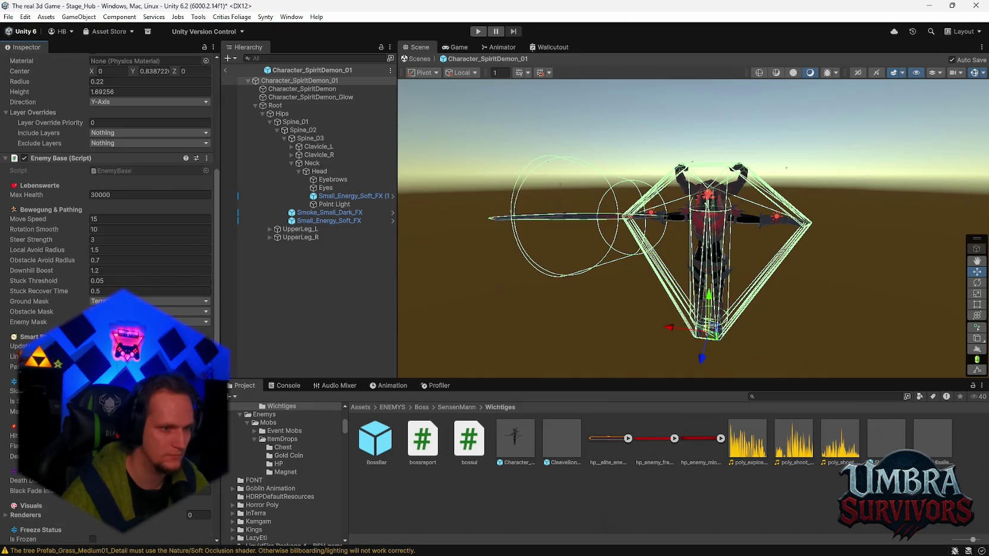
scroll(8, 392, down, 1)
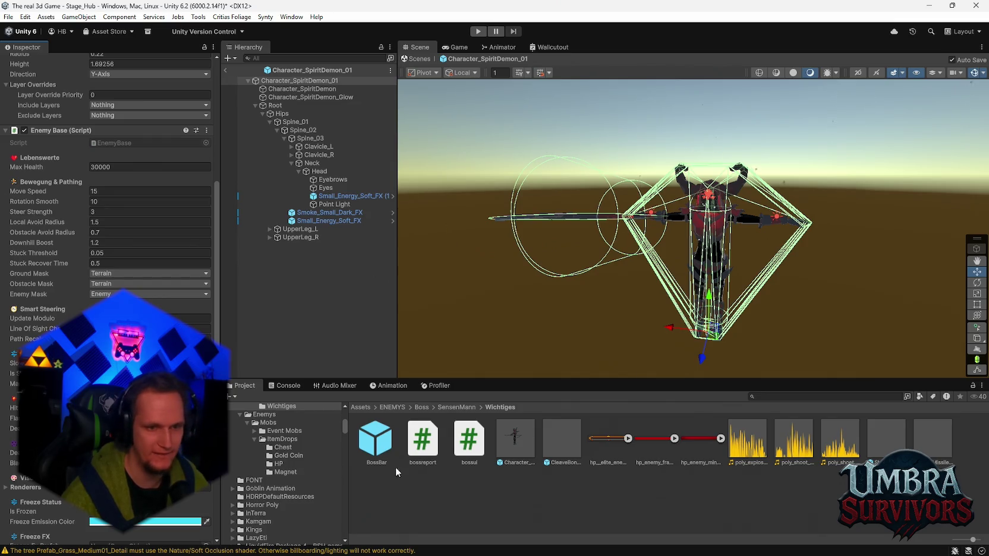
scroll(291, 473, down, 5)
scroll(294, 474, down, 2)
Step: Set the Spirit Demon boss's Death Dissolve Time to 0.5 after browsing the Mobs folder
click(823, 396)
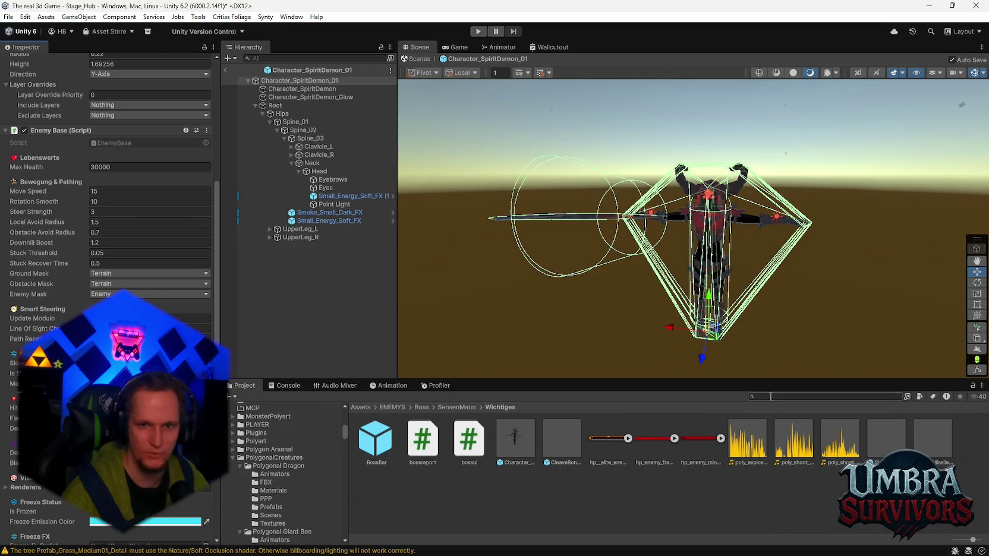
text(mobs)
double_click(455, 467)
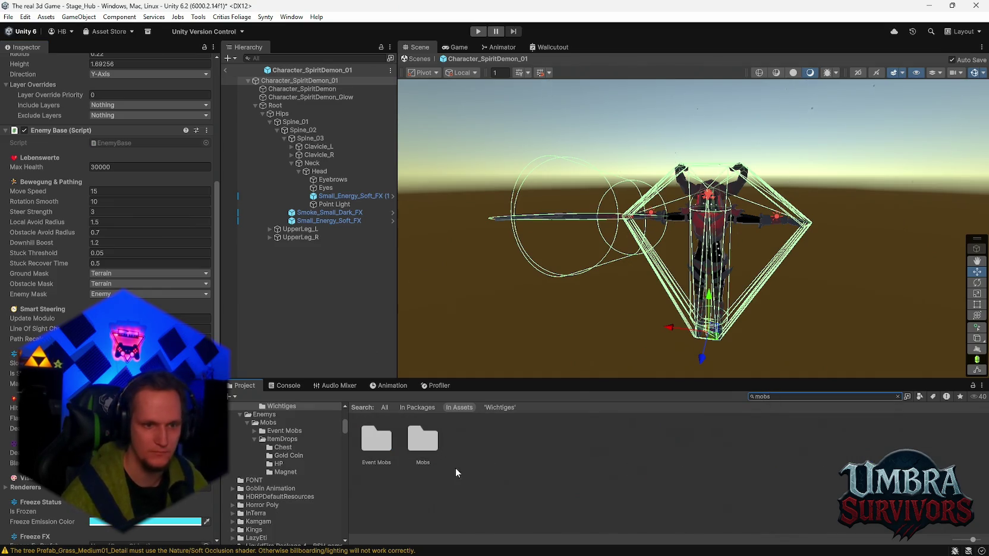
scroll(640, 458, down, 1)
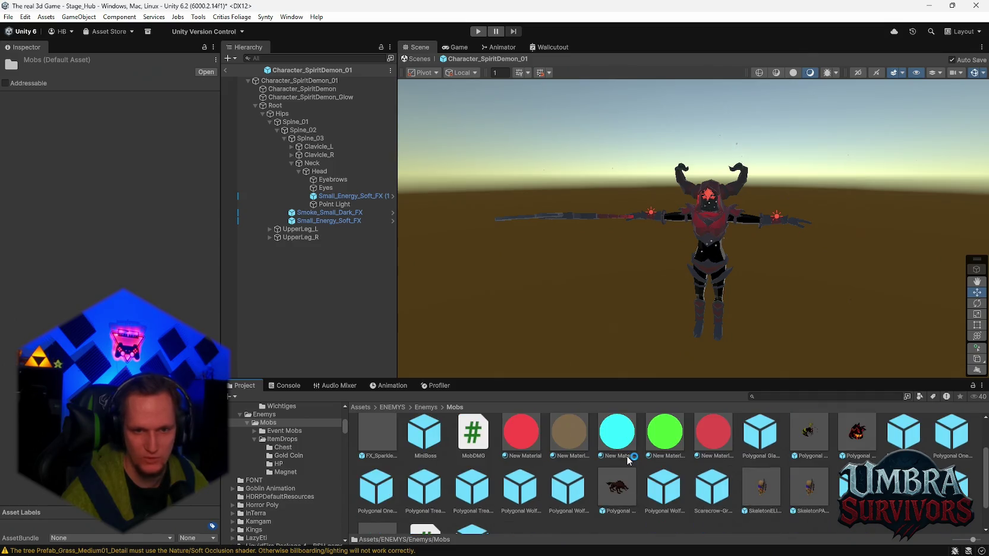
click(617, 489)
scroll(110, 238, down, 15)
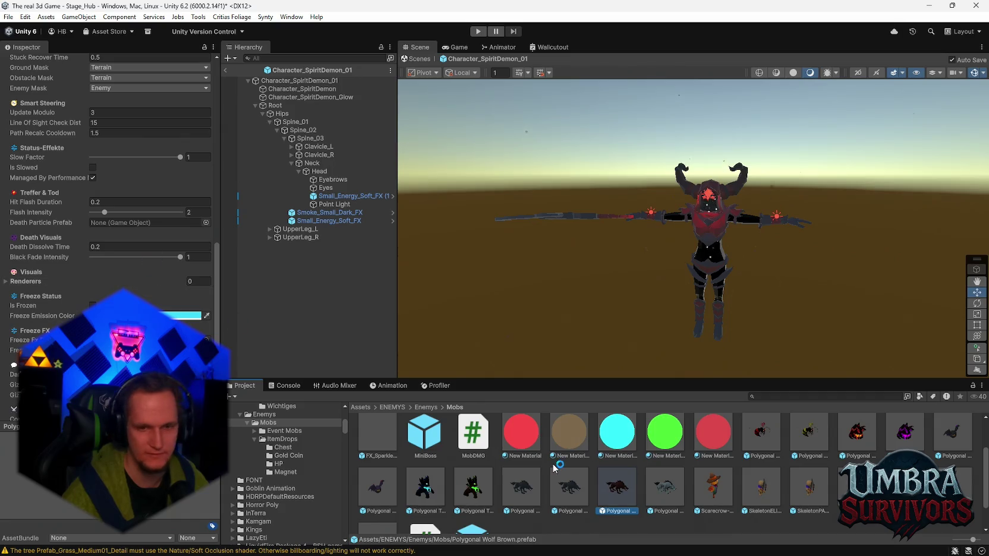
scroll(585, 481, up, 1)
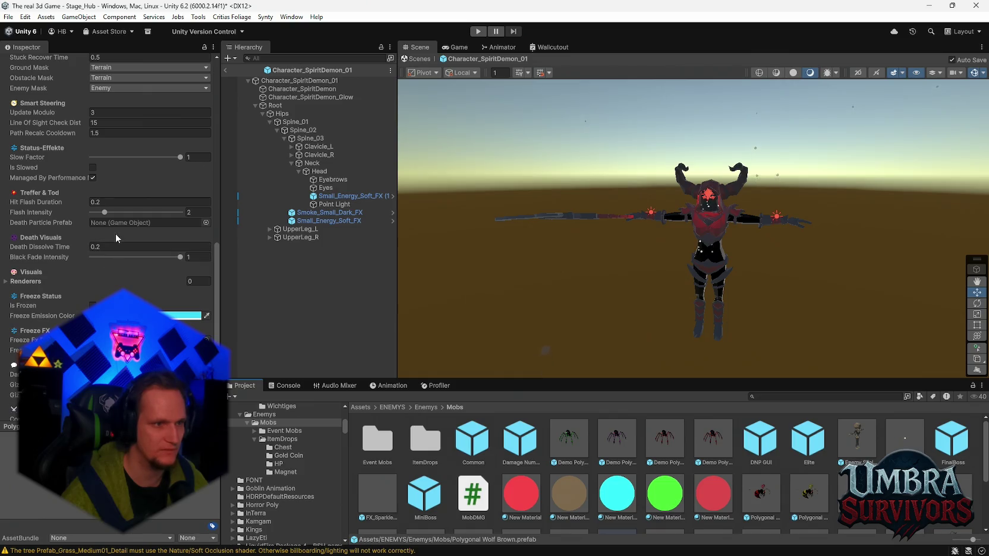
scroll(307, 465, up, 5)
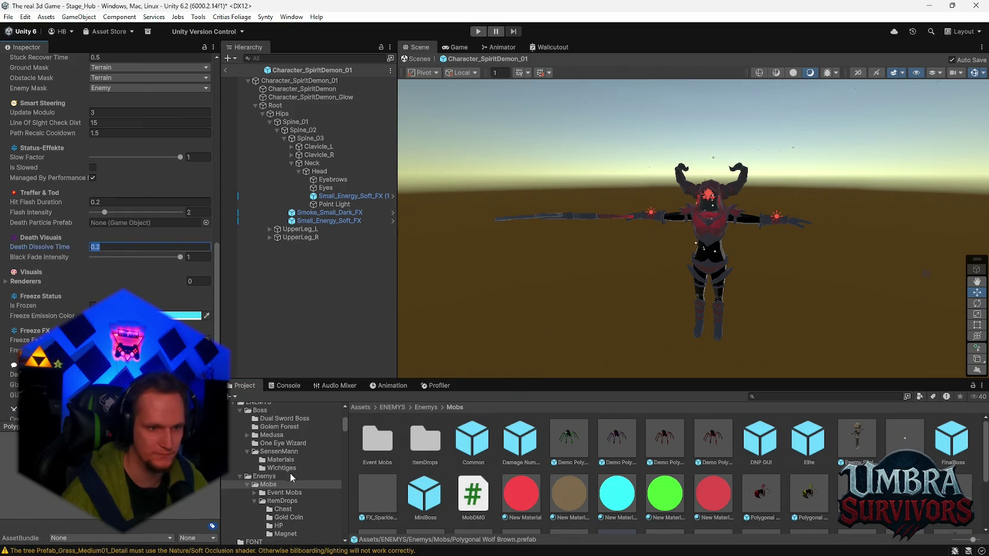
click(279, 468)
click(516, 439)
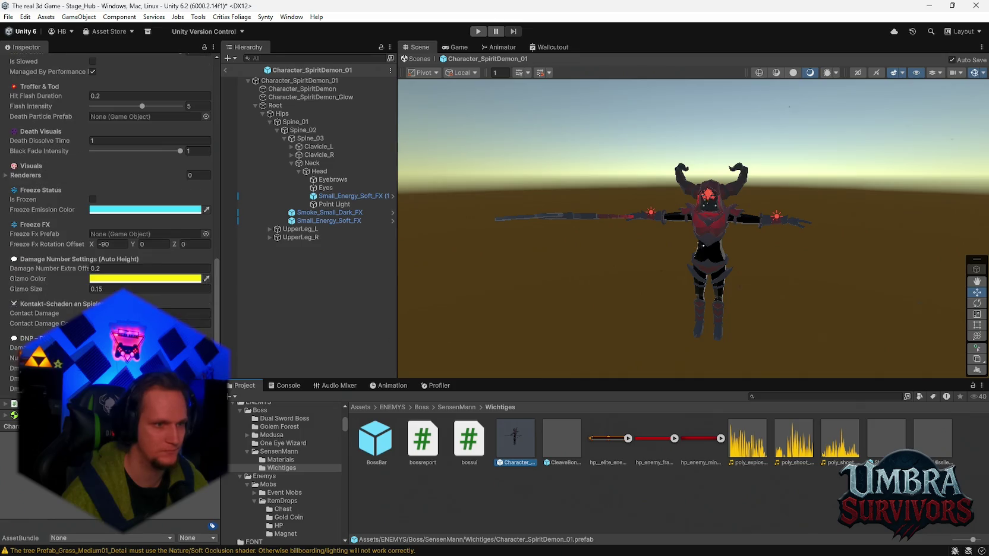
scroll(121, 222, up, 5)
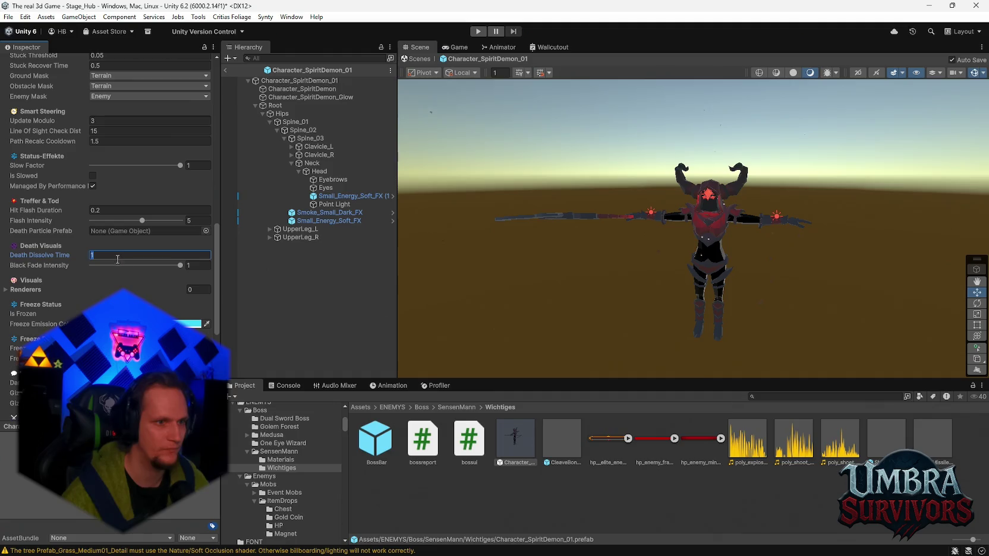
text(0.5)
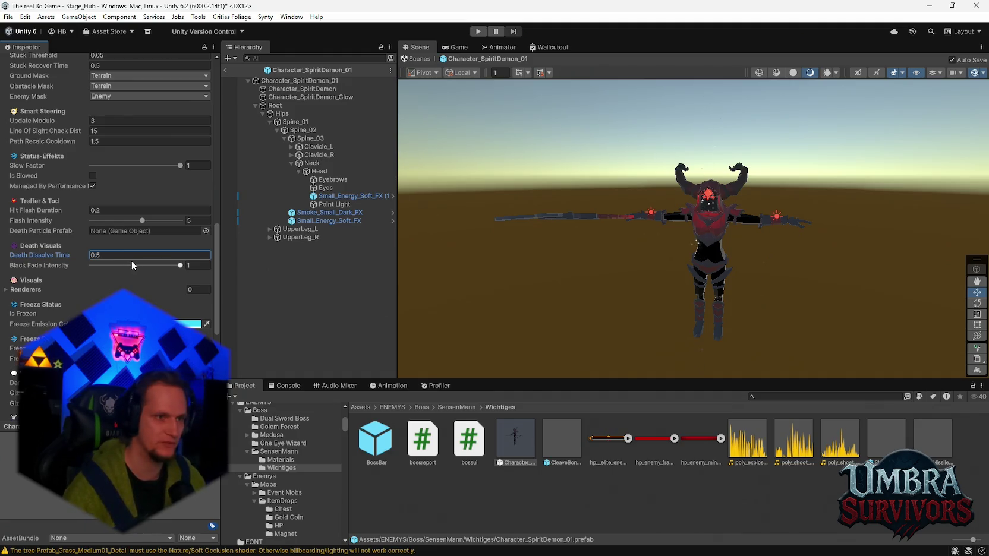
Step: Set Medusa's Death Dissolve Time to 0.2, then exit prefab mode to Stage_Hub
click(280, 443)
click(516, 441)
scroll(119, 238, down, 8)
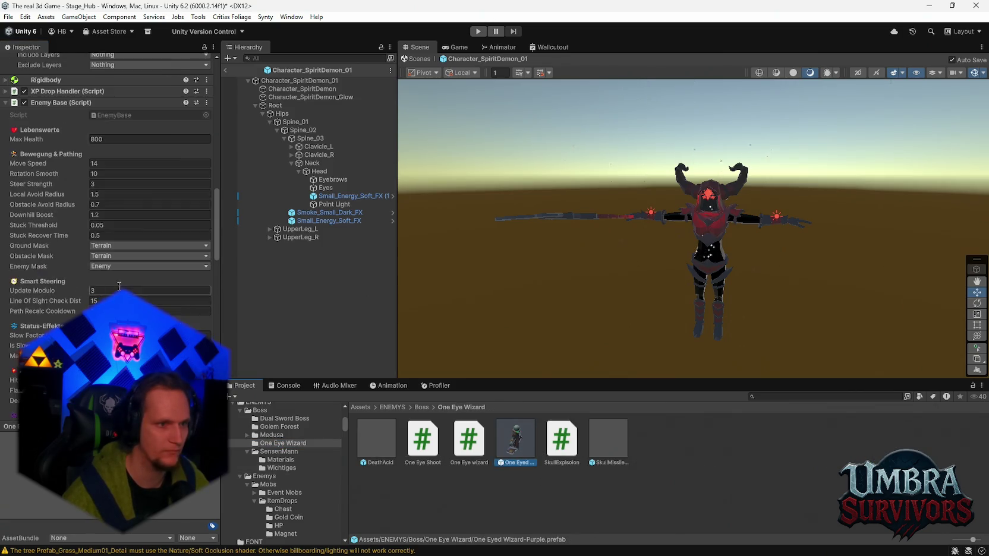
click(283, 437)
click(847, 444)
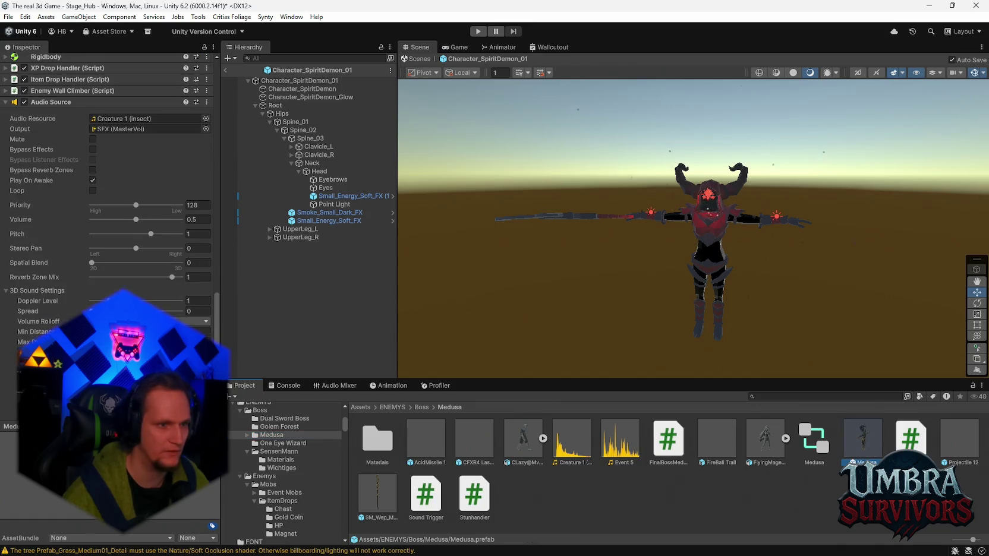
scroll(107, 178, up, 4)
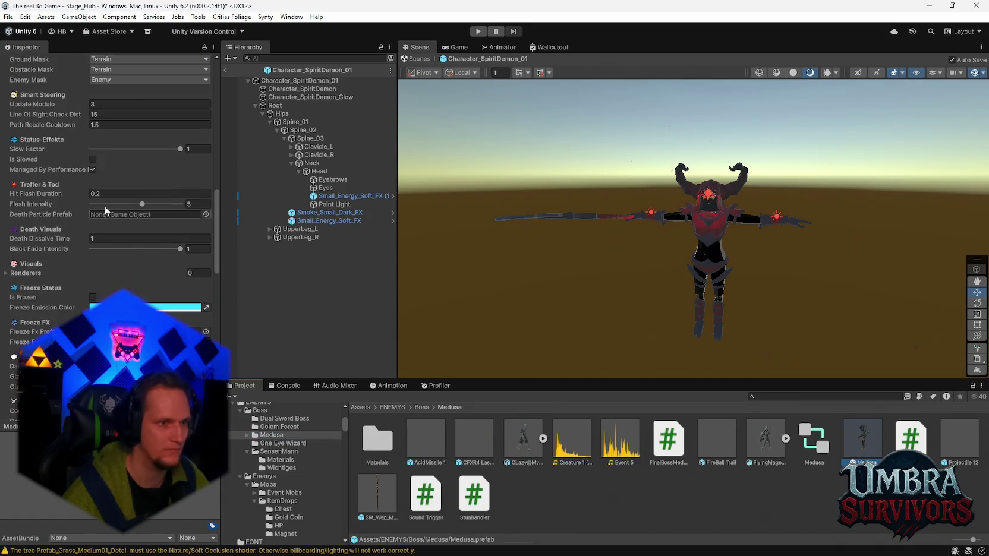
text(0.2)
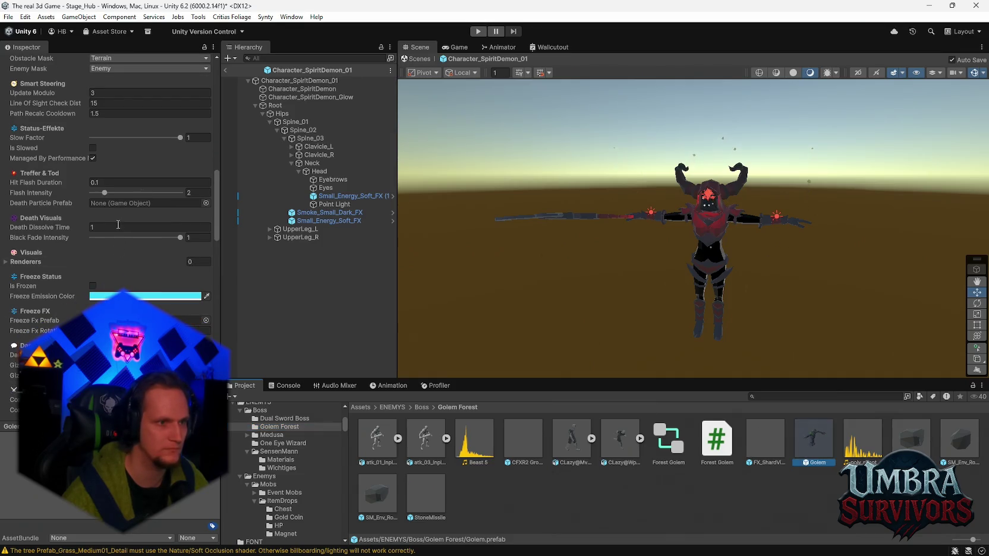
click(226, 69)
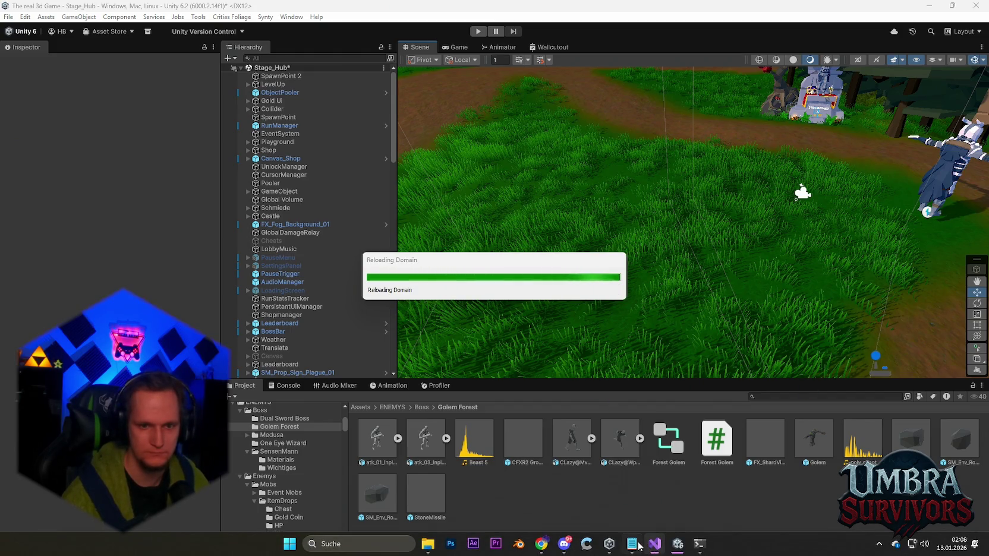
Step: Add a new line below the Problem MONTAG notes, then minimize Notepad to reveal the running game
click(646, 544)
key(Return)
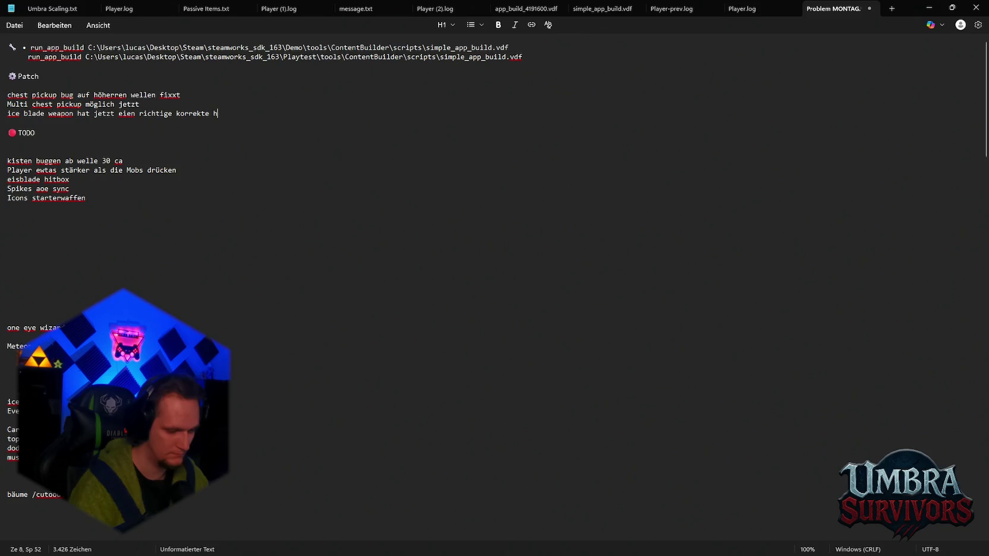
click(926, 9)
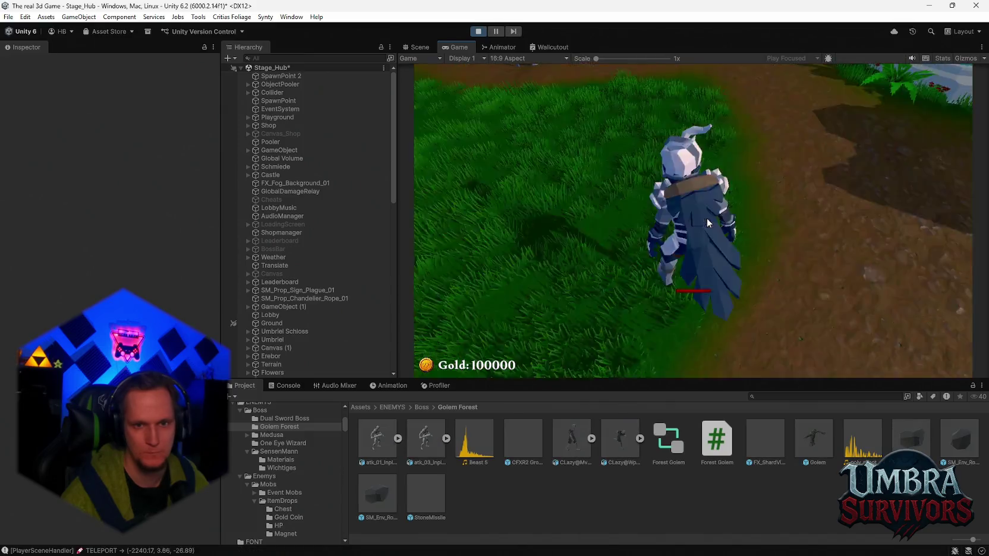
Step: Walk the character forward to a level-up, reroll the upgrade cards once and take one
key(w)
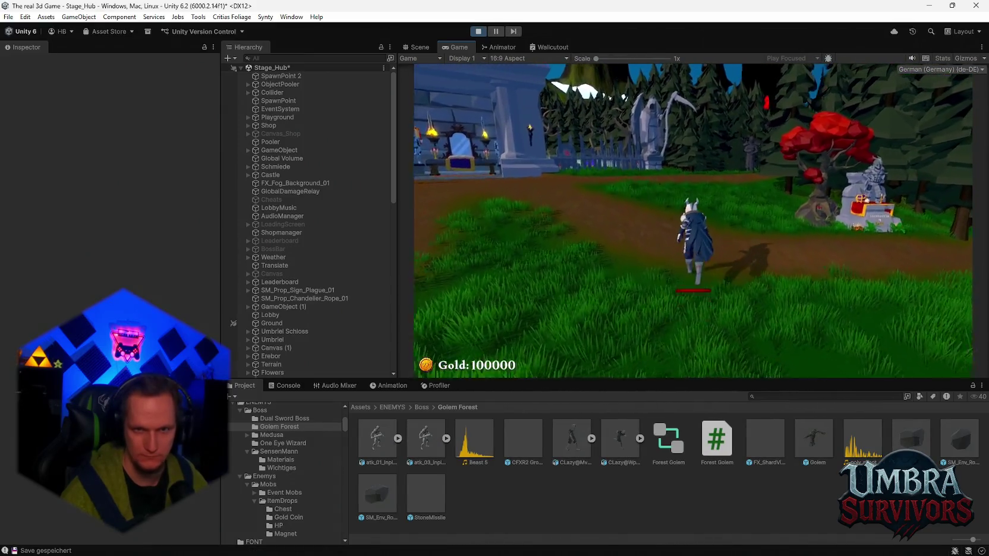
key(w)
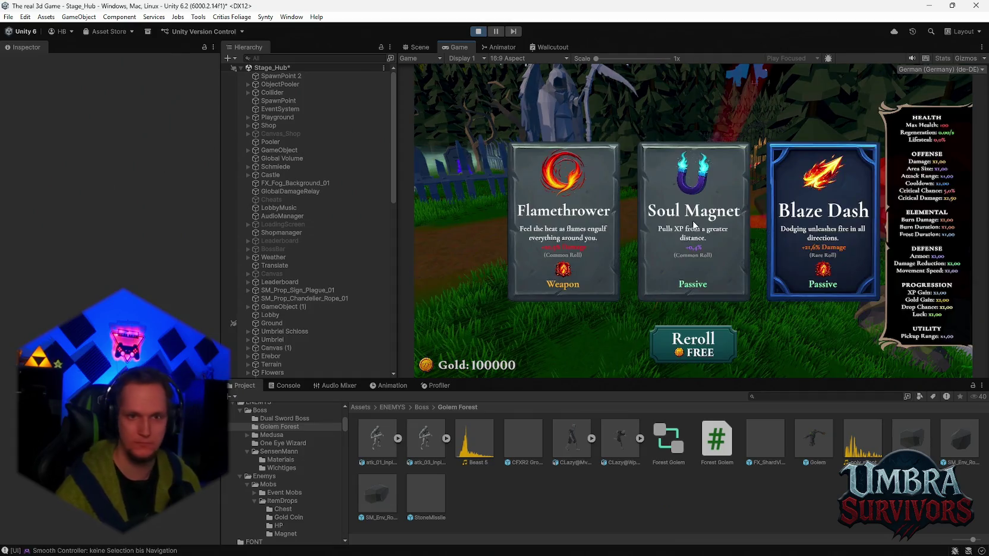
click(691, 351)
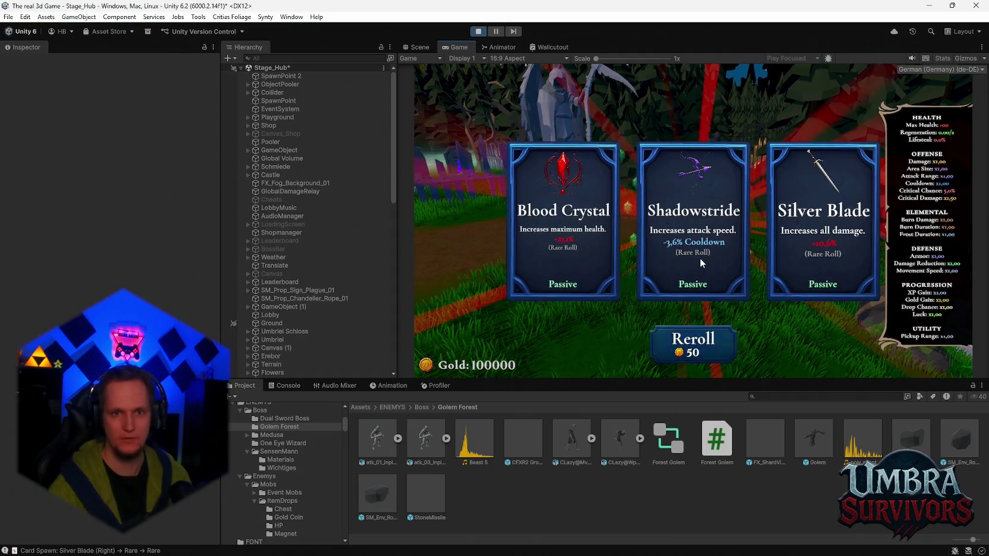
click(677, 250)
Step: Reroll the upgrade cards five times, then choose Blaze Dash
click(691, 343)
click(691, 344)
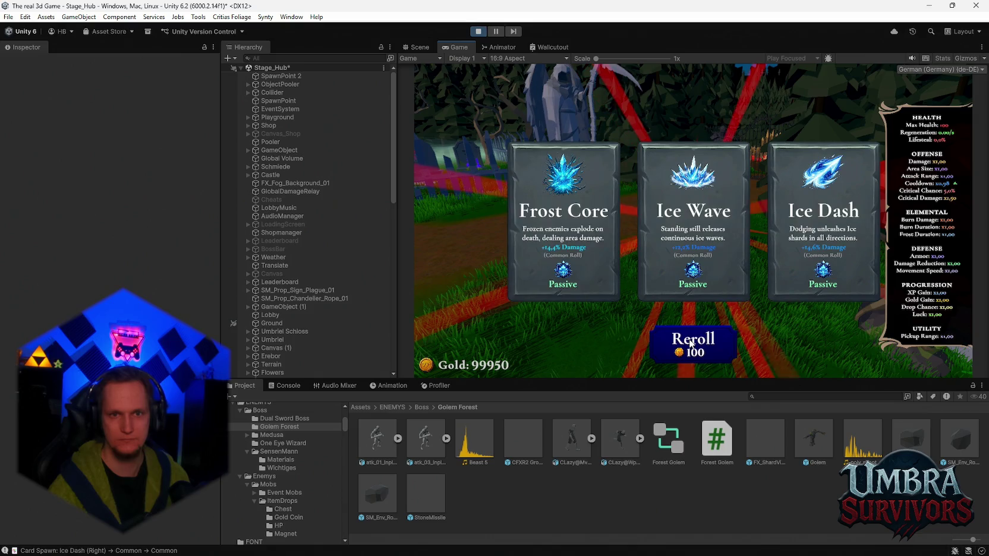
click(691, 344)
click(691, 344)
click(691, 344)
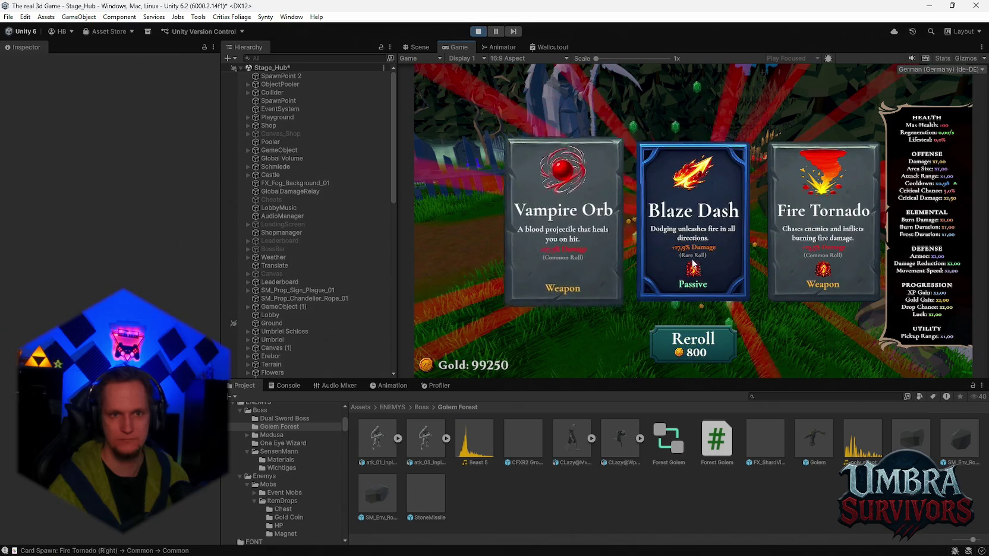
click(689, 249)
Step: Reroll the next picker four times, then take Void Pulse and Arcane Extension
click(701, 351)
click(701, 351)
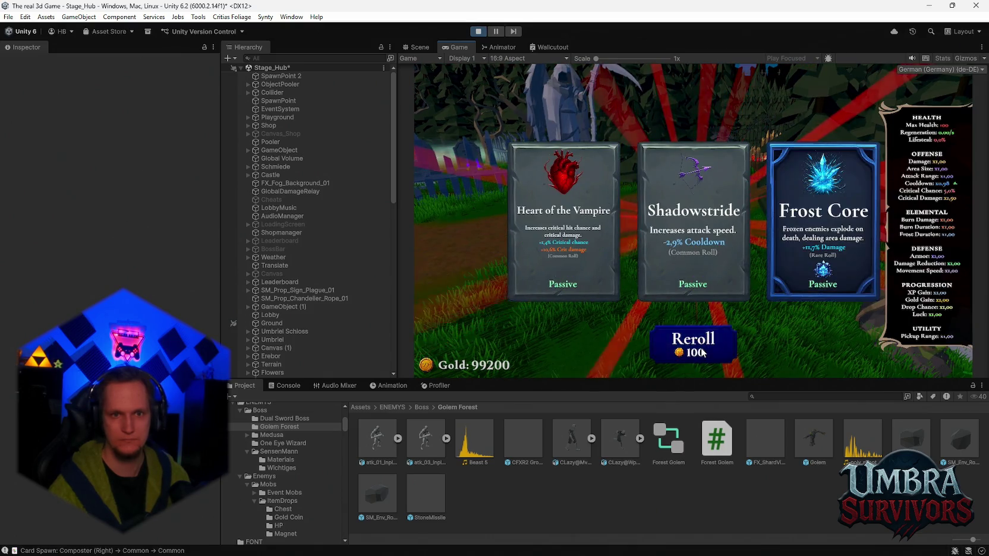
click(701, 351)
click(702, 352)
click(692, 246)
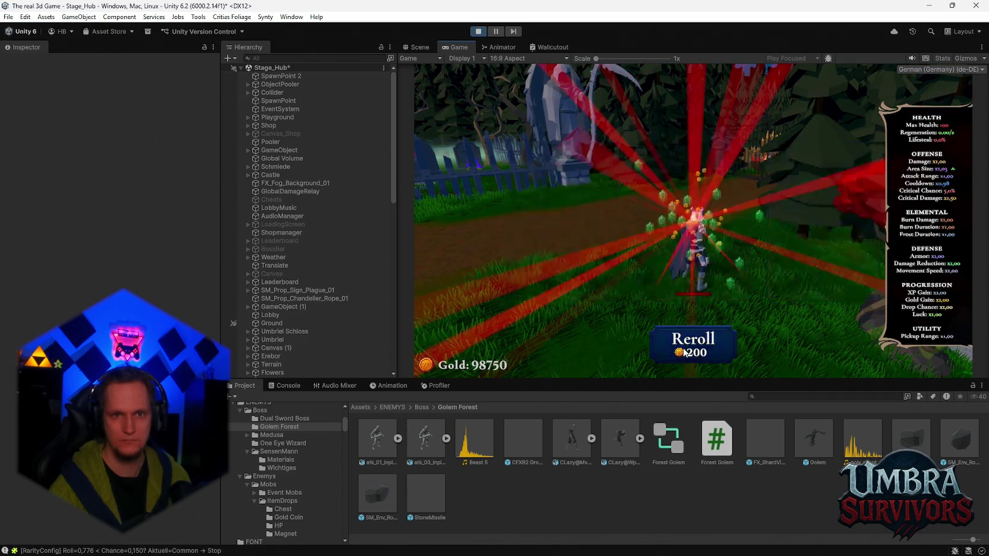
click(698, 260)
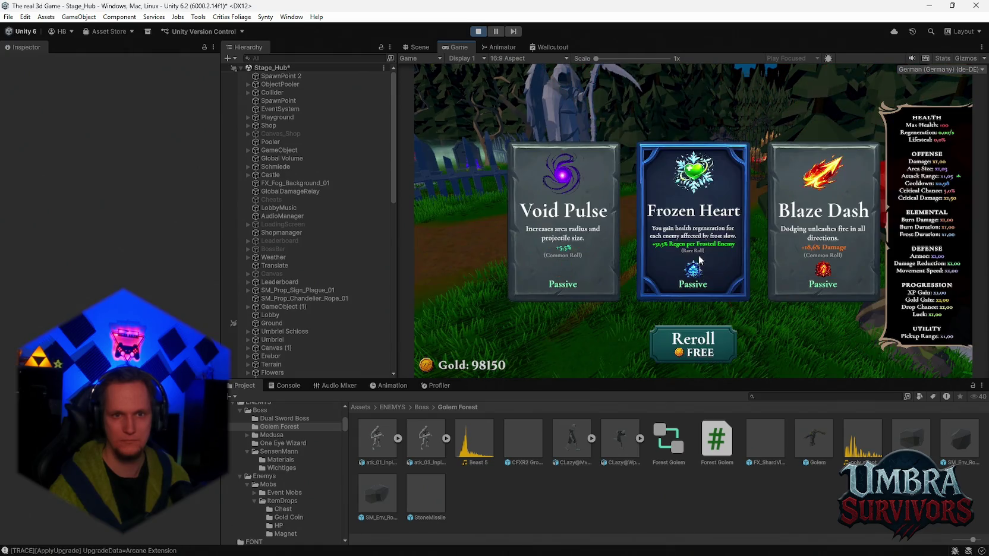
Step: Reroll the new cards six times and take the middle upgrade card
click(693, 336)
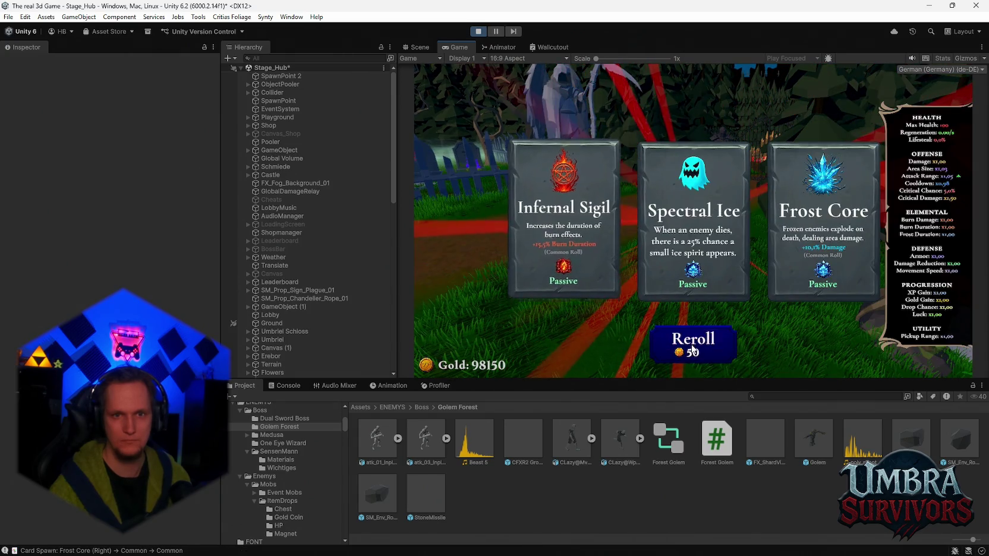
click(693, 345)
click(694, 342)
click(695, 340)
click(698, 338)
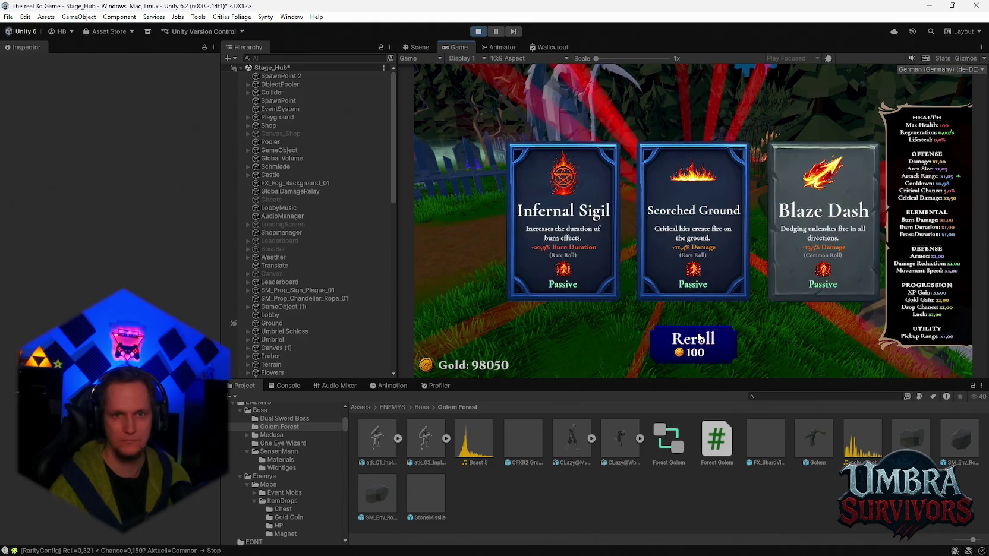
click(699, 339)
click(694, 262)
Step: Reroll twice and choose Silver Blade, then reroll three times and take the middle card
click(696, 350)
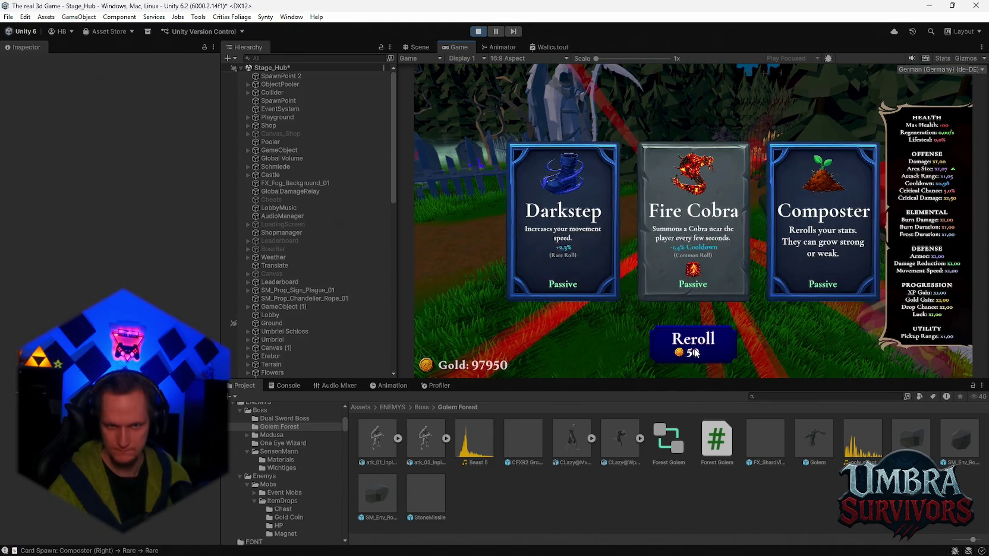
click(696, 352)
click(693, 250)
click(693, 347)
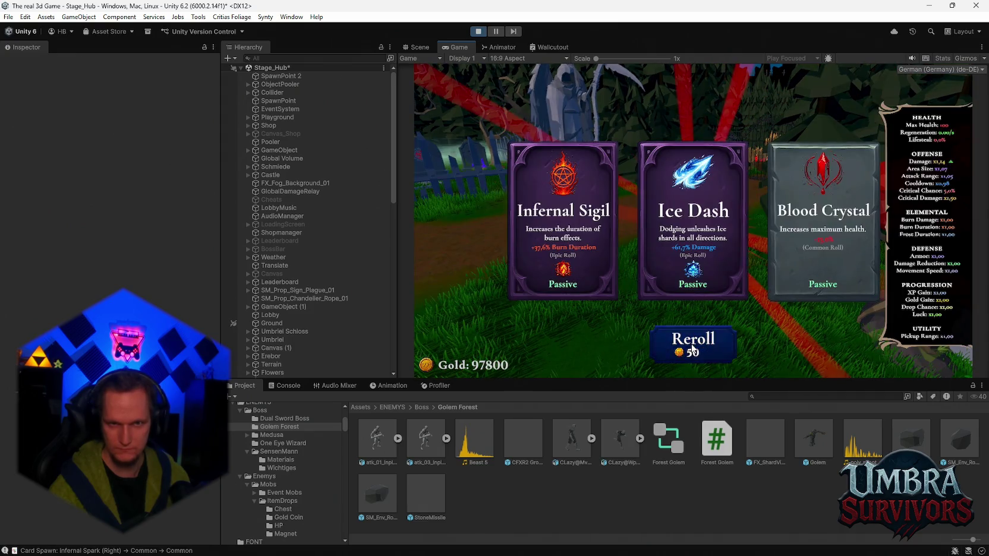
click(692, 349)
click(692, 347)
click(693, 249)
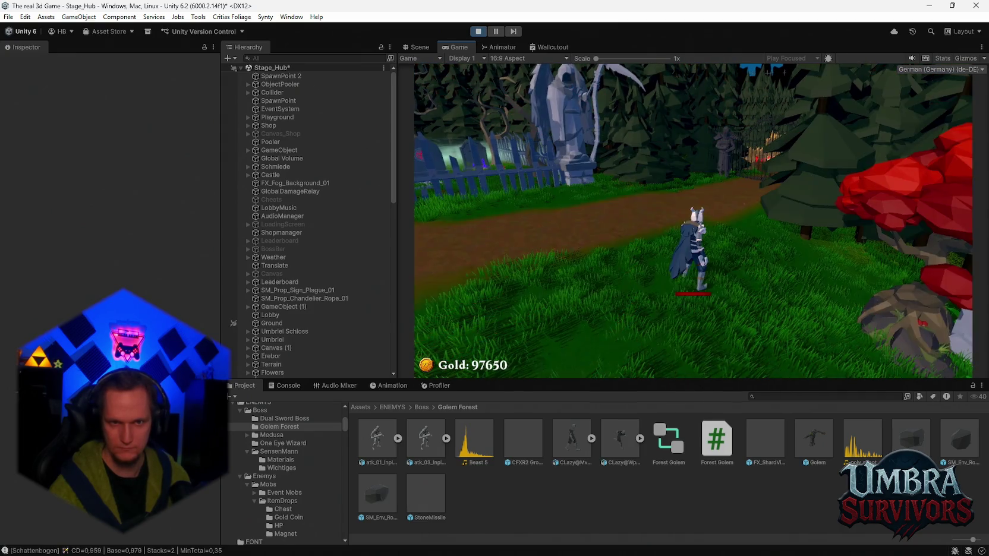
Step: Reroll three times and take a card, then reroll three more and choose Heart of the Vampire
click(690, 345)
click(692, 346)
click(692, 347)
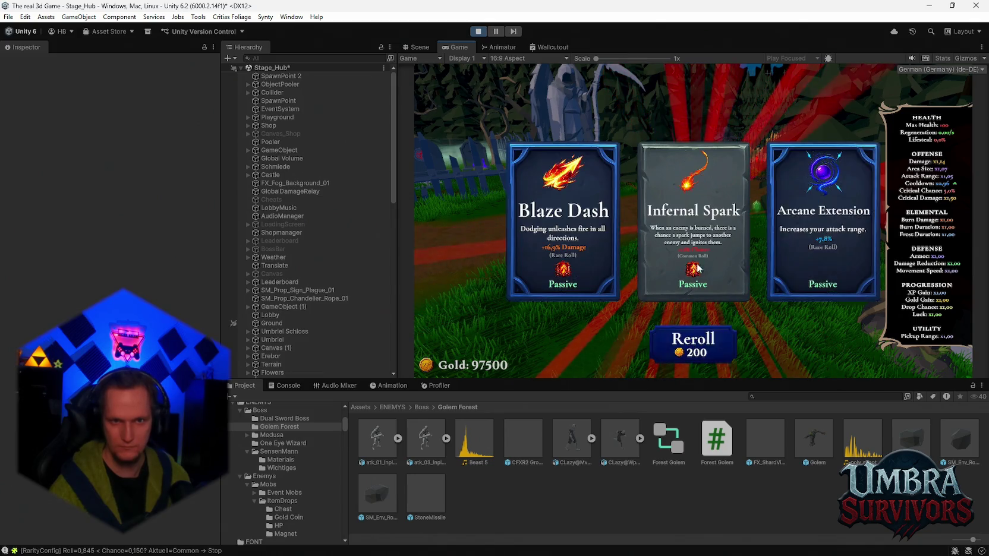
click(693, 250)
click(692, 346)
click(692, 346)
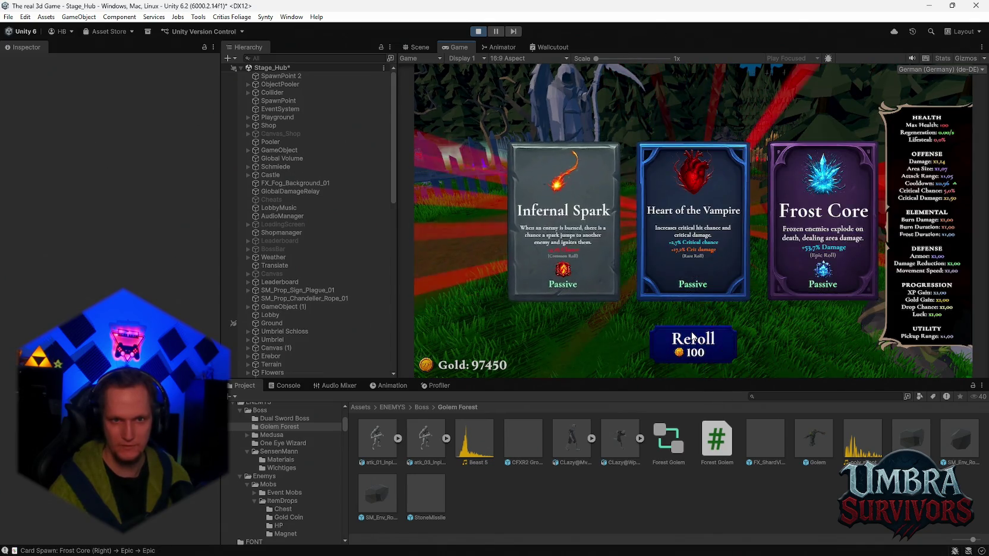
click(693, 347)
click(696, 263)
Step: Reroll three times for Heart of the Vampire again, then reroll four times and take a card
click(694, 343)
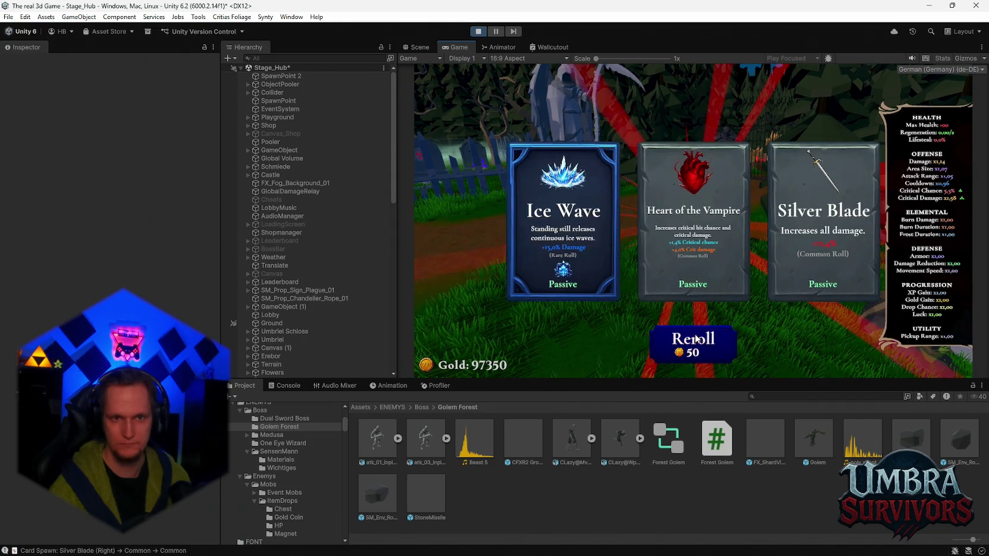
click(697, 339)
click(697, 339)
click(693, 244)
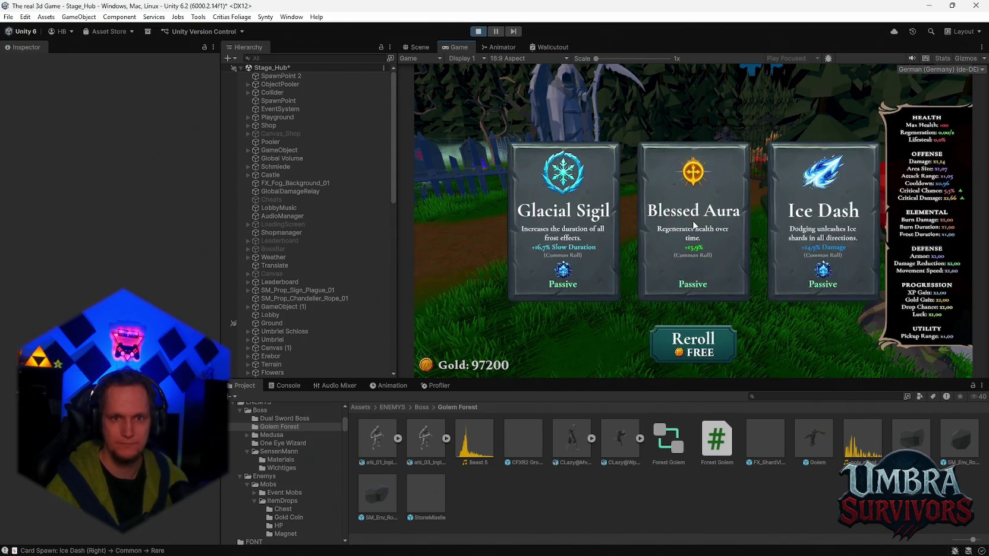
click(674, 357)
click(675, 359)
click(674, 359)
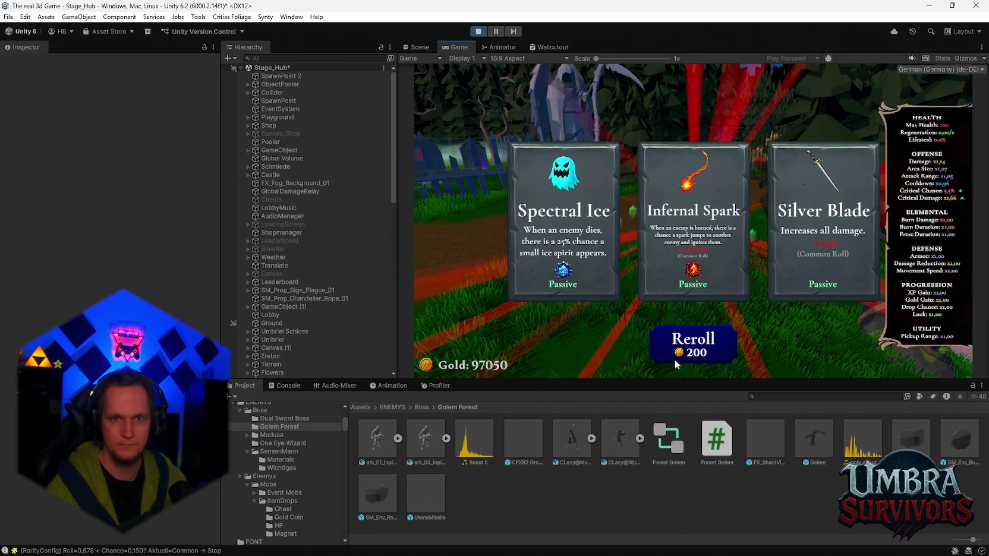
click(676, 355)
click(693, 243)
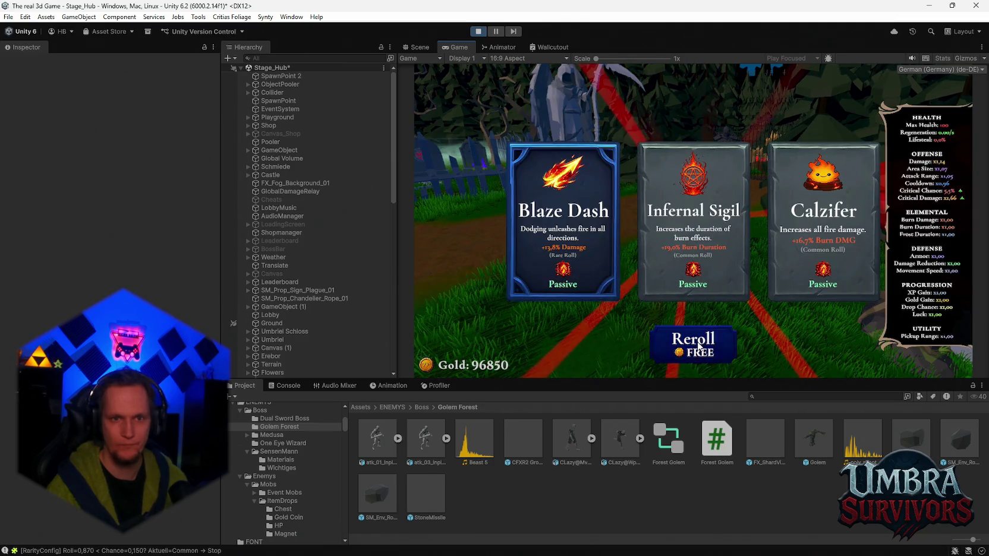
Step: Reroll three times and take the middle card, then reroll five times and choose Ice Wave
click(696, 347)
click(698, 345)
click(696, 347)
click(702, 269)
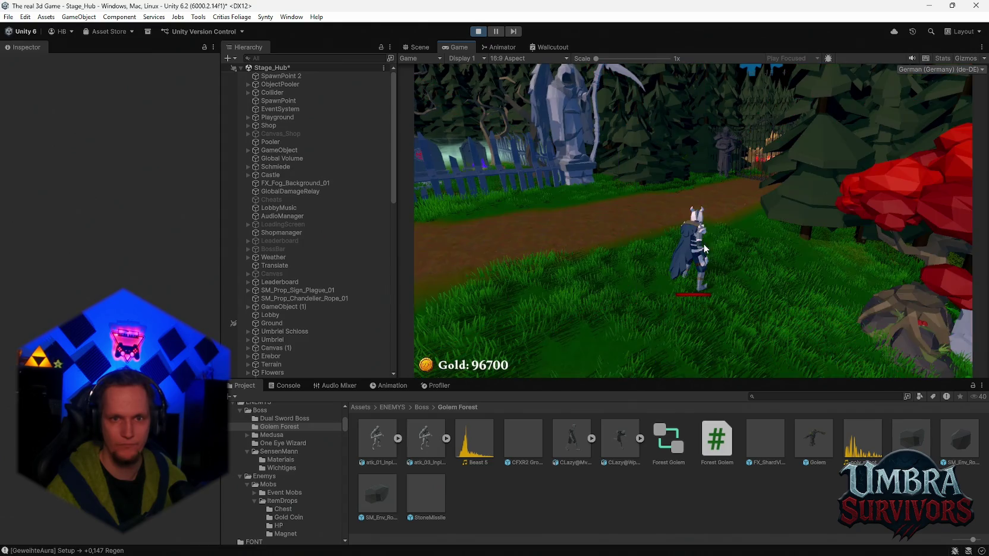
click(695, 344)
click(696, 343)
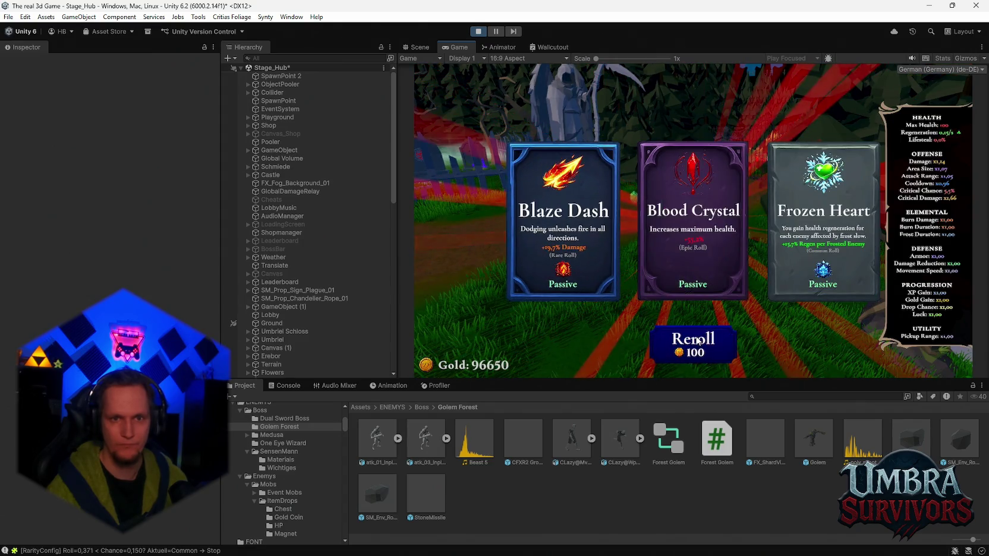
click(698, 340)
click(698, 341)
click(697, 342)
click(702, 257)
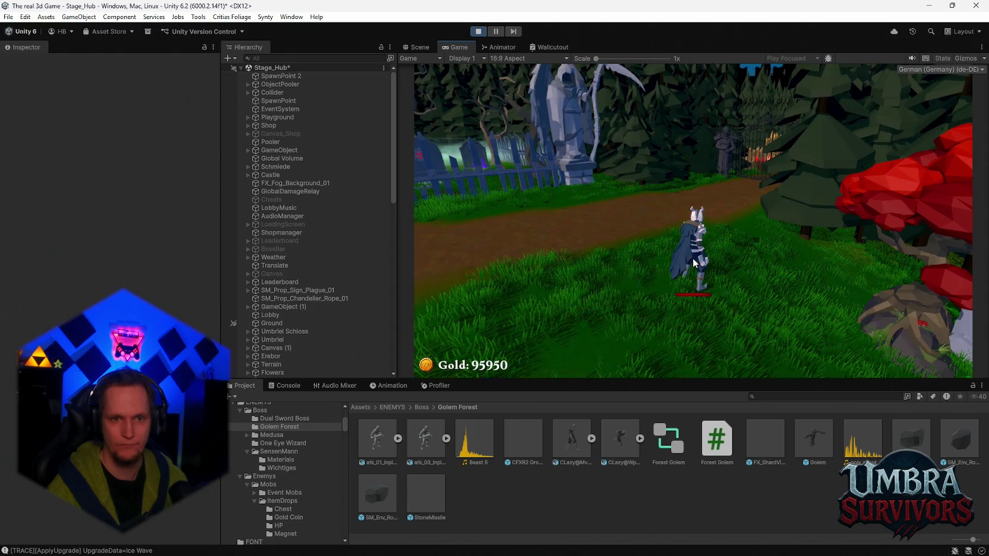
Step: On two more pickers, reroll four times each and take an upgrade card
click(696, 342)
click(695, 338)
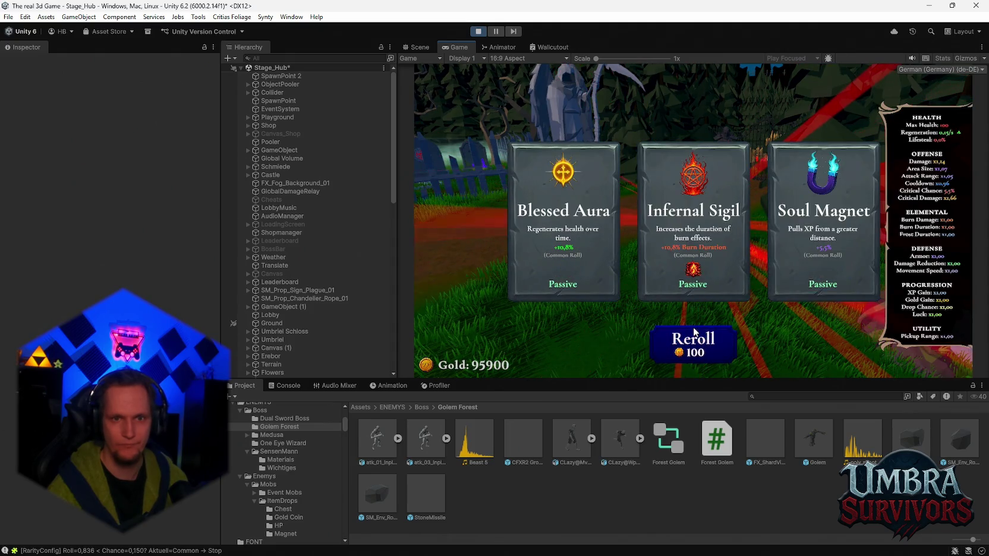
click(694, 334)
click(694, 336)
click(695, 261)
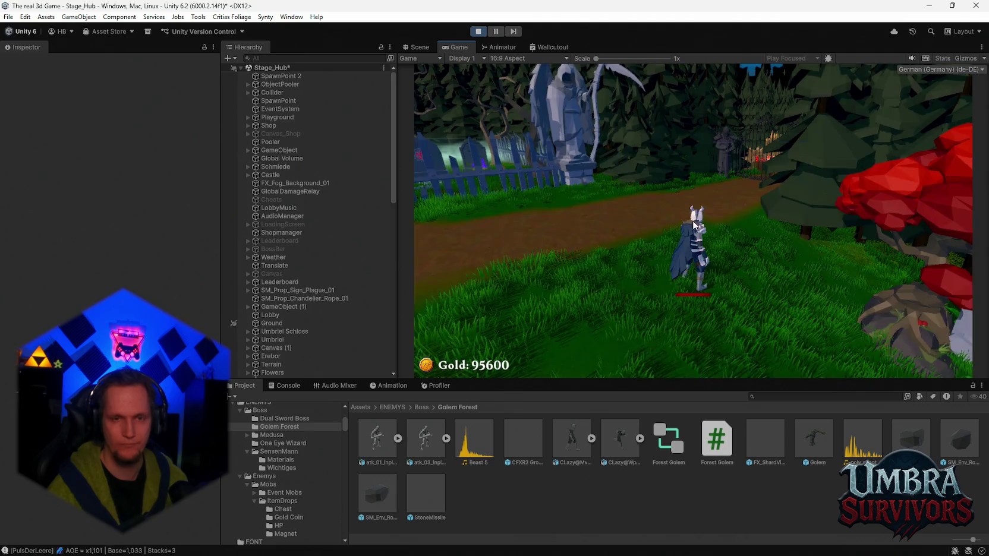
click(682, 359)
click(680, 357)
click(679, 355)
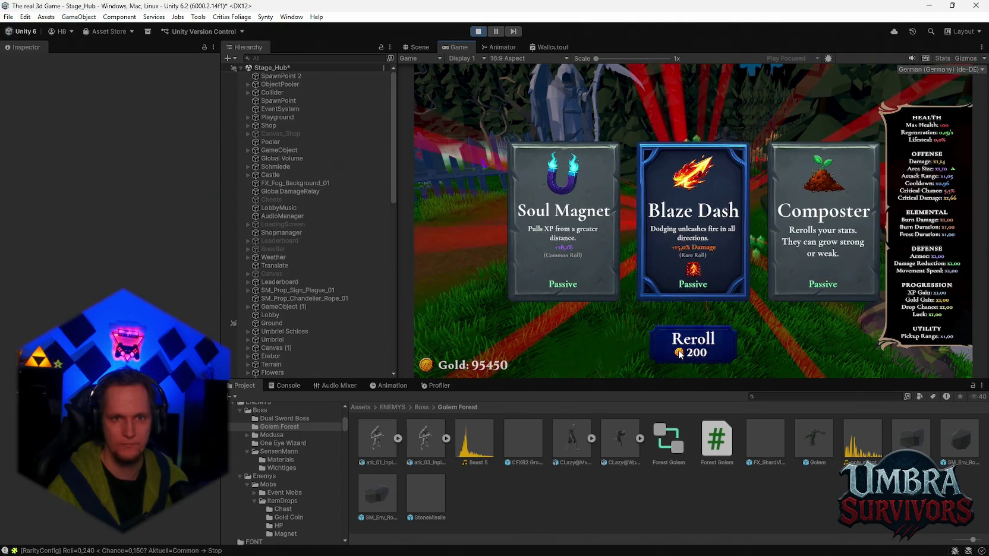
click(679, 354)
click(693, 250)
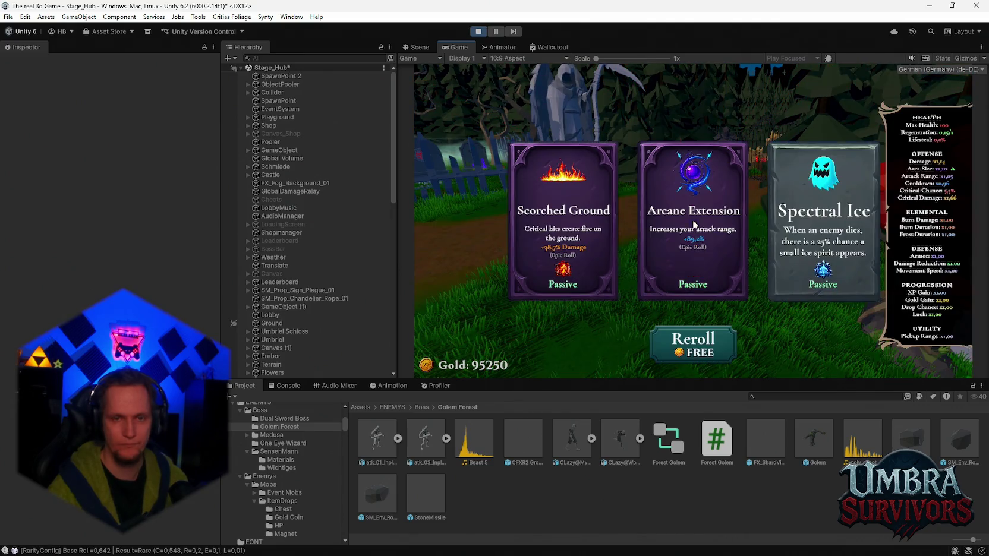
Step: Reroll the upgrade cards six times, then choose Ice Wave
click(691, 342)
click(692, 343)
click(691, 342)
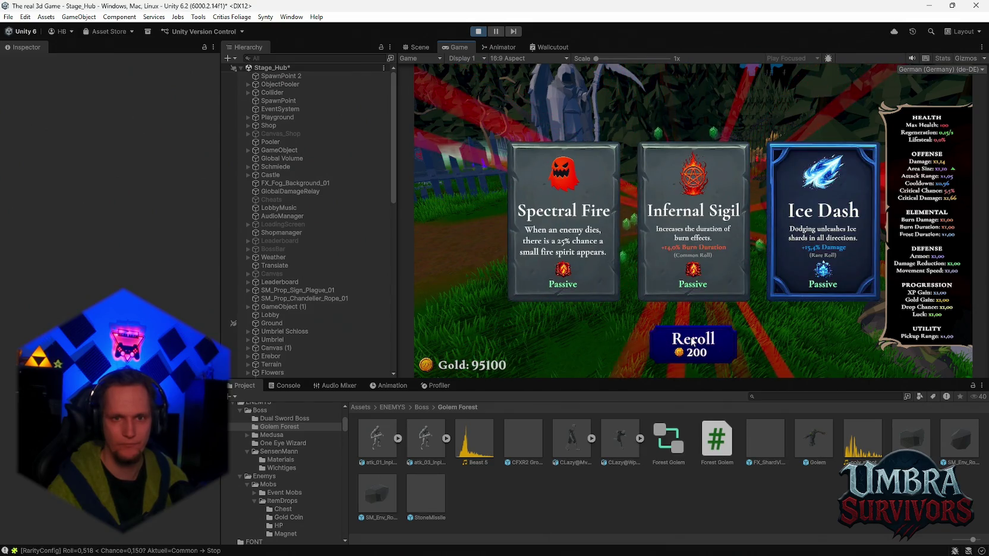
click(691, 342)
click(692, 342)
click(692, 342)
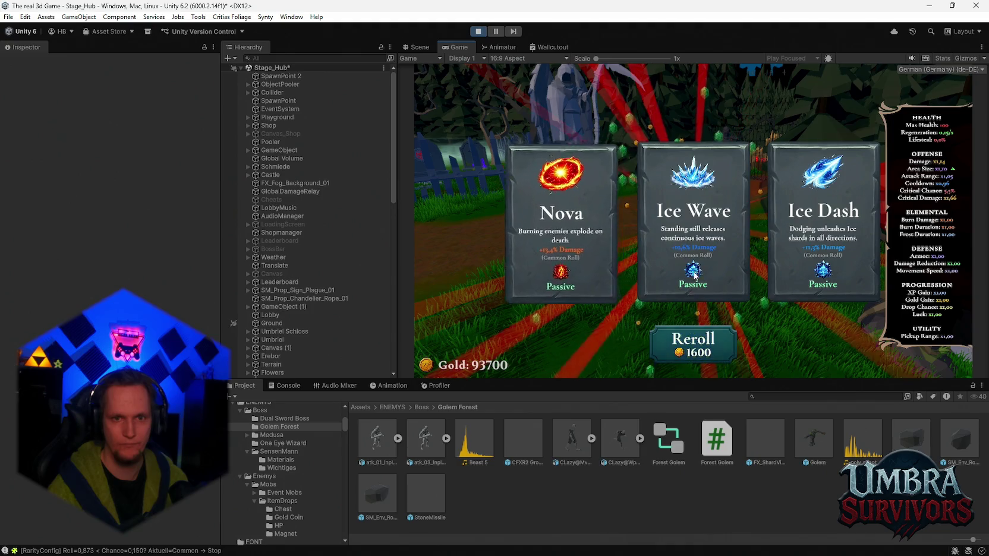
click(694, 261)
Step: Reroll six times as the gold cost doubles from 50, then choose Nova
click(695, 326)
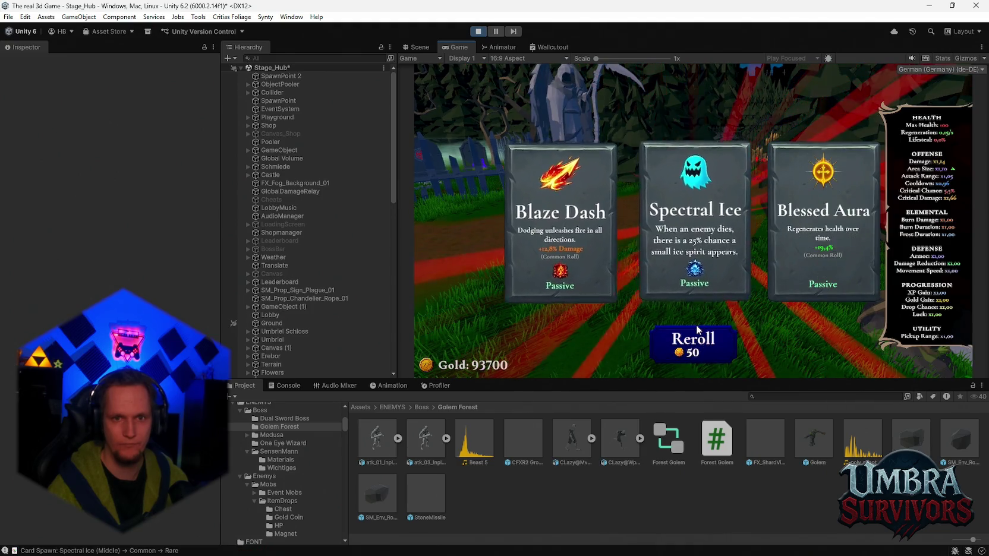
click(695, 326)
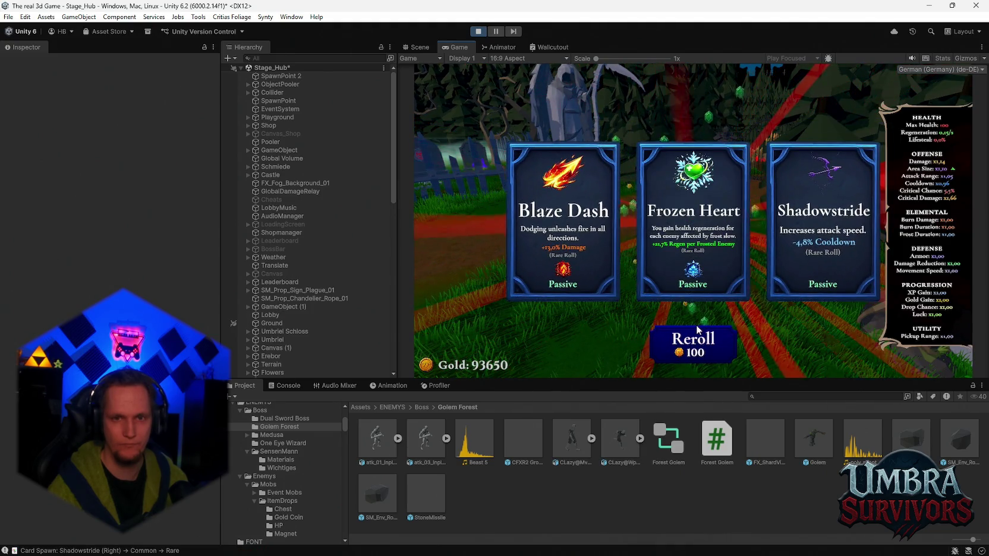
click(696, 328)
click(697, 328)
click(697, 328)
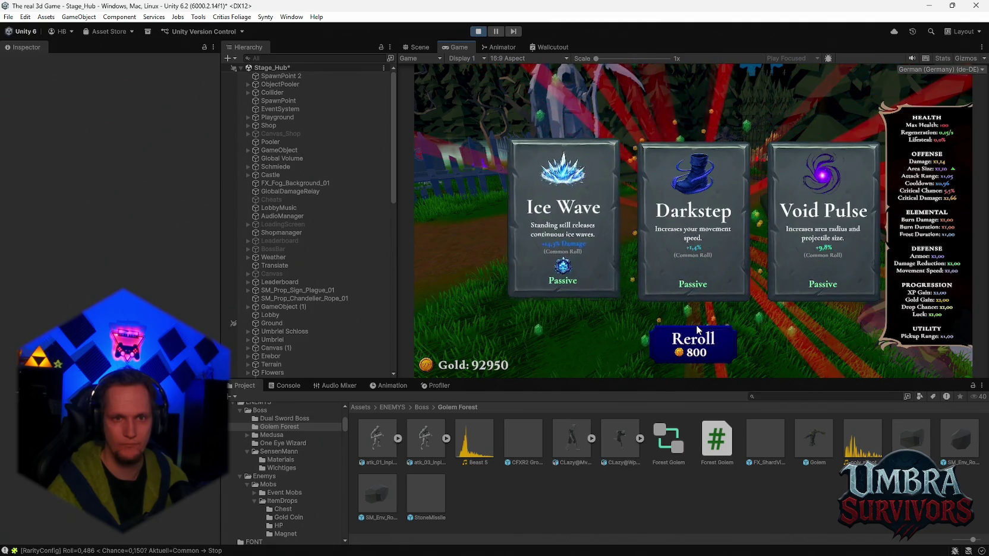
click(696, 328)
click(697, 247)
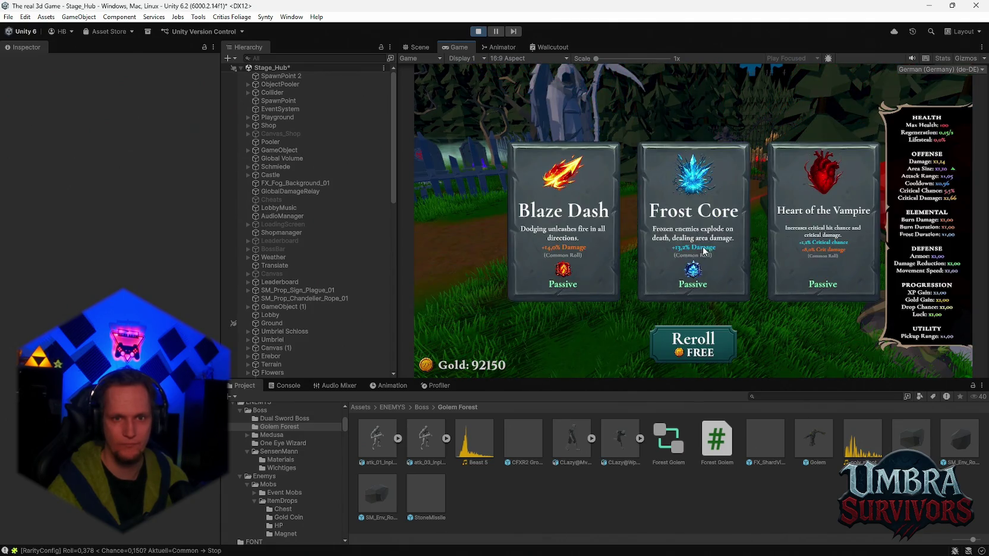
Step: Reroll the last two pickers four and three times, picking an upgrade from each
click(692, 344)
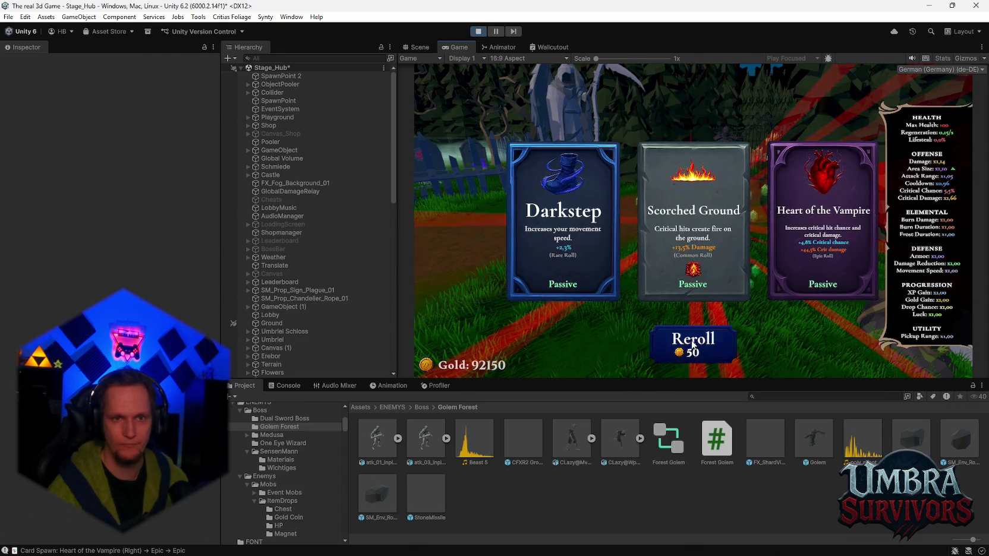
click(693, 343)
click(692, 343)
click(692, 343)
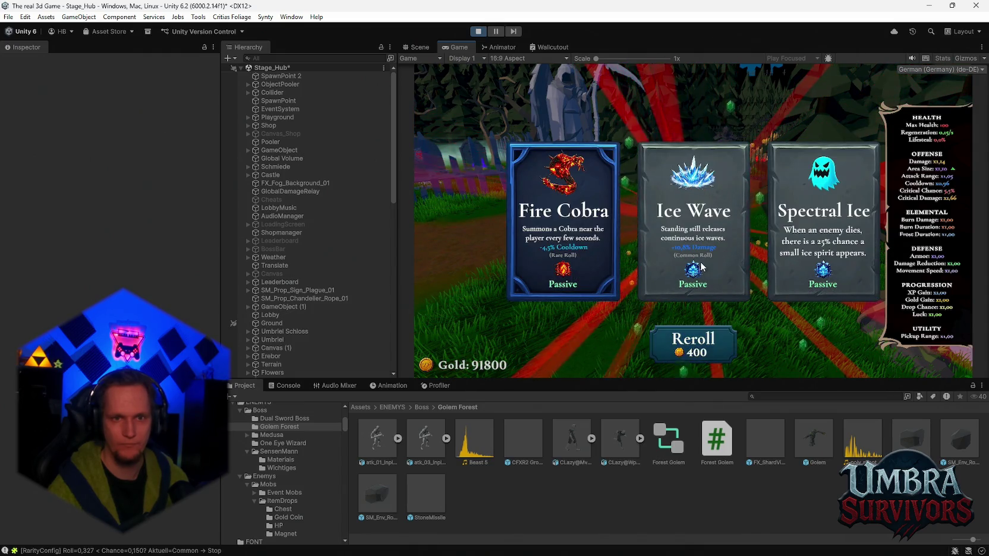
click(692, 237)
click(683, 338)
click(683, 338)
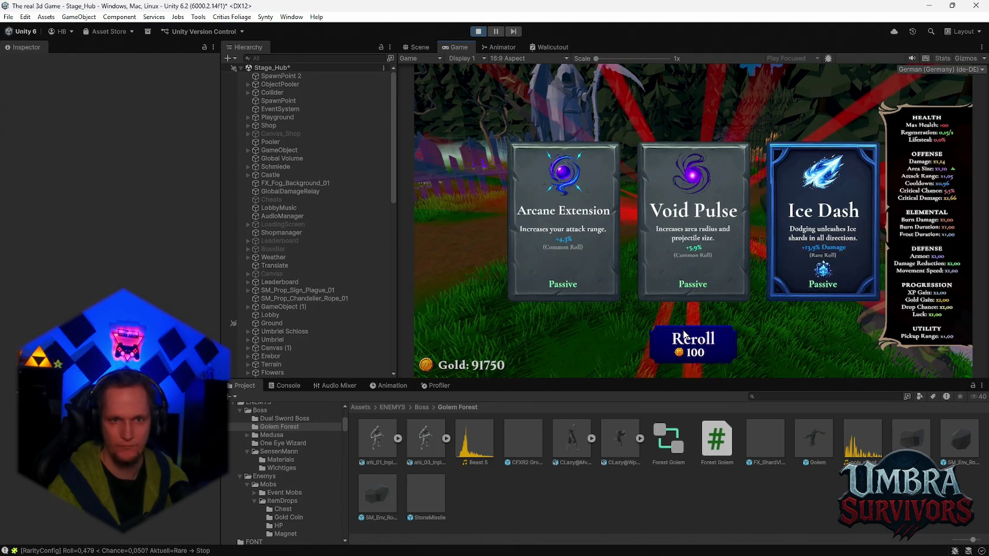
click(683, 339)
click(597, 257)
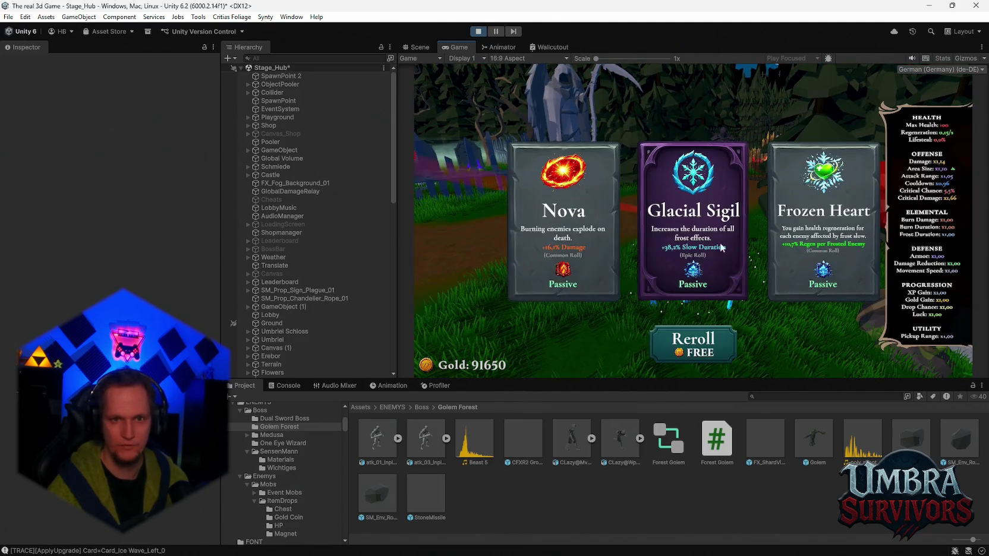
Step: Reroll the upgrade cards four times, then take Void Pulse
click(709, 349)
click(711, 351)
click(709, 350)
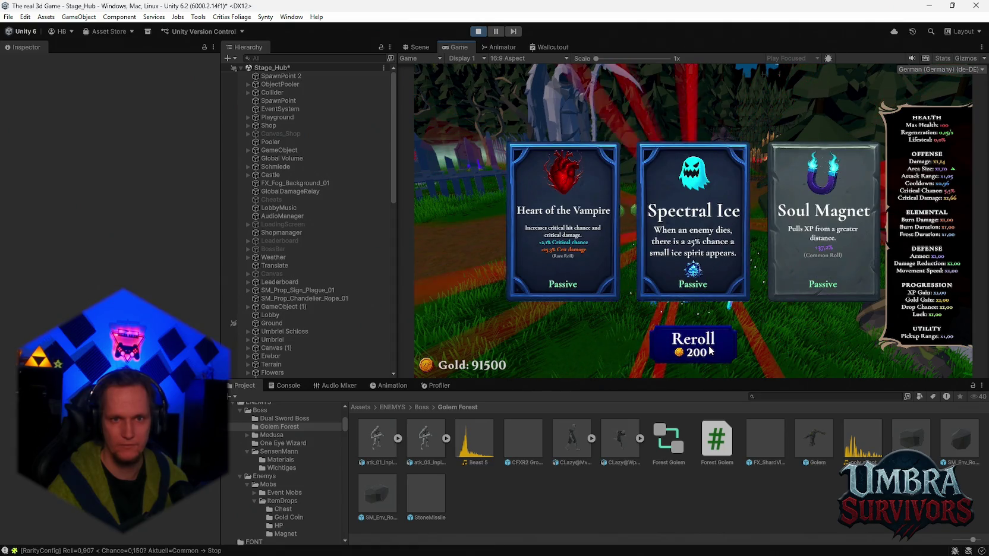
click(707, 350)
click(693, 279)
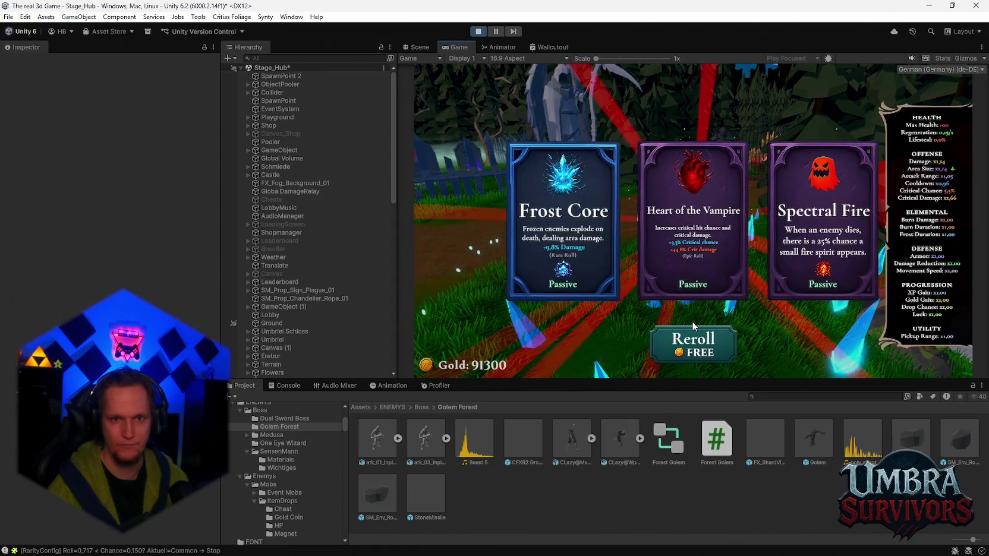
Step: Reroll five times as the cost doubles, then take Blood Crystal
click(691, 344)
click(690, 345)
click(689, 348)
click(689, 348)
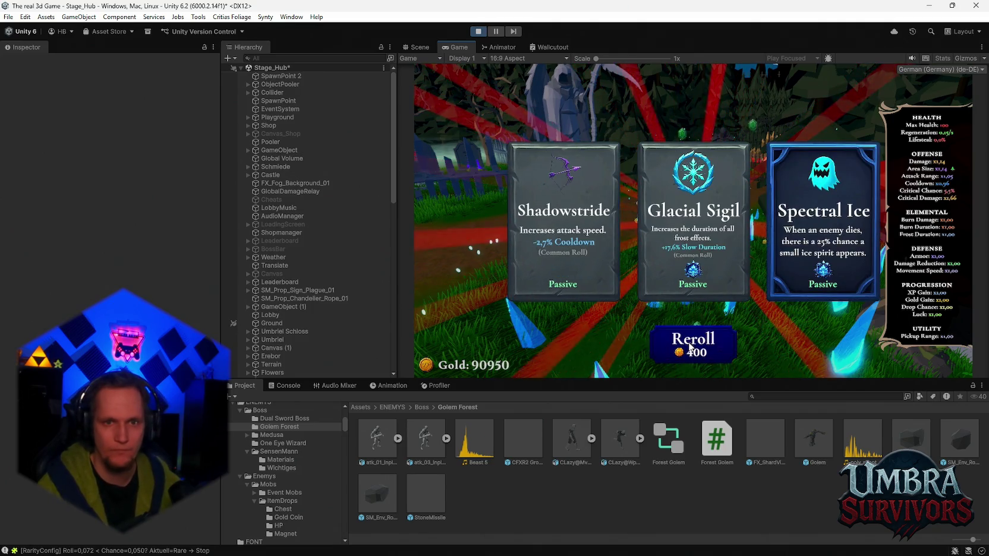
click(690, 347)
click(695, 225)
Step: Reroll eight times until the cost reaches 3200 gold, then pick an offered upgrade
click(698, 347)
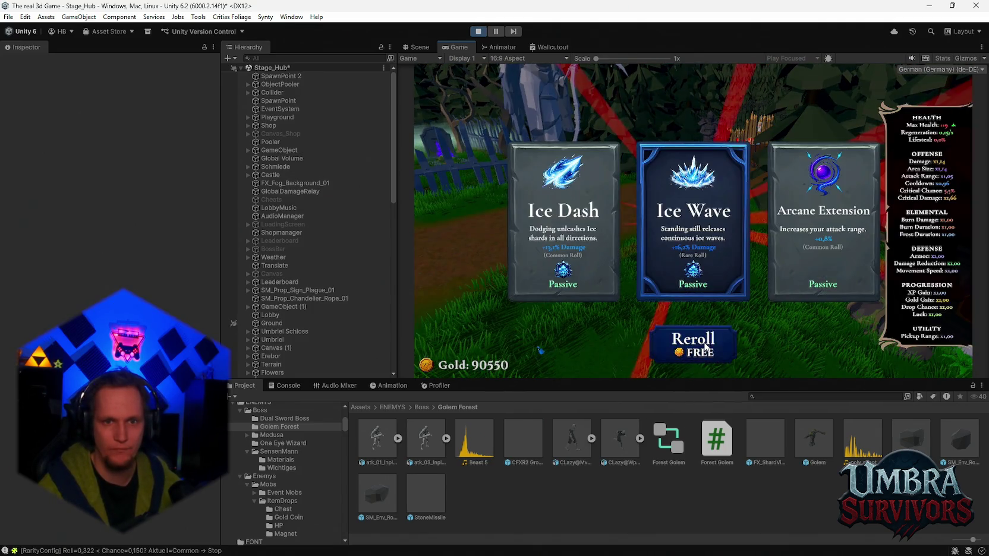
click(701, 347)
click(704, 348)
click(704, 348)
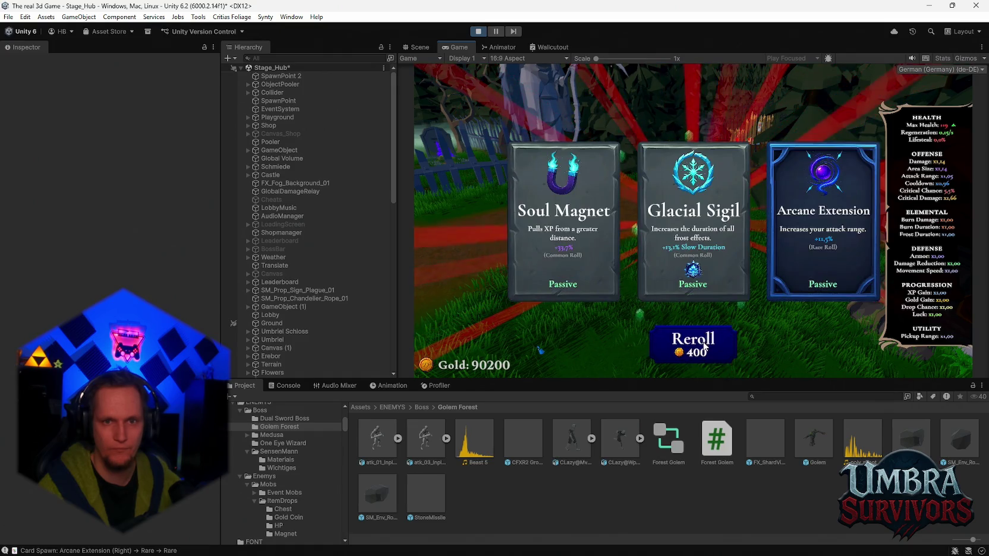
click(704, 347)
click(704, 346)
click(704, 346)
click(704, 344)
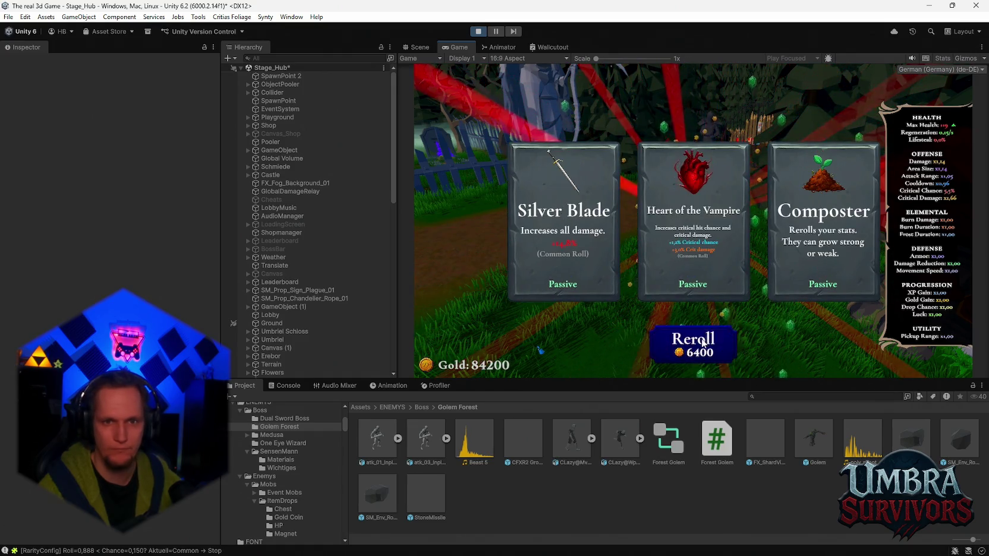
click(693, 226)
Step: Reroll five times, up to the 400-gold cost, then take Spectral Fire
click(691, 342)
click(691, 341)
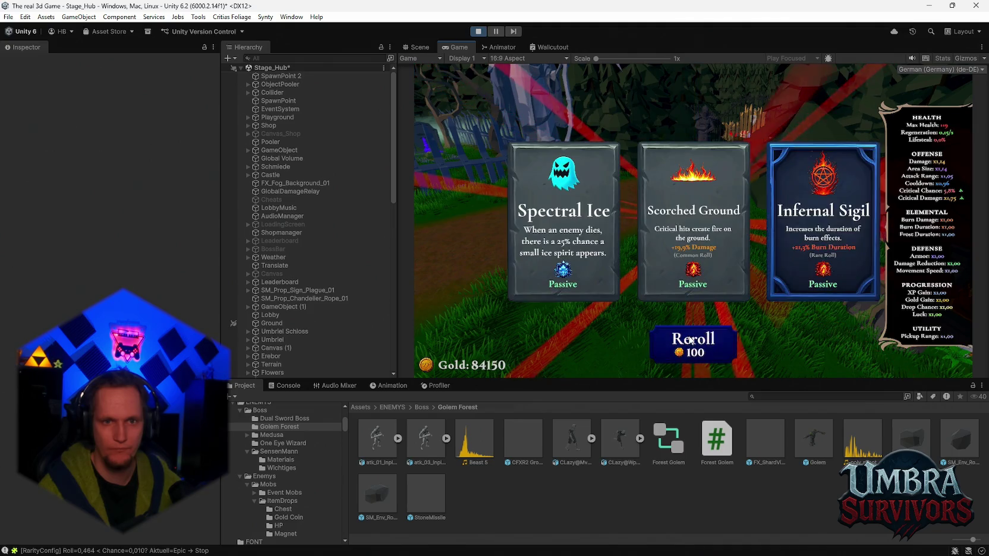
click(691, 340)
click(691, 341)
click(691, 341)
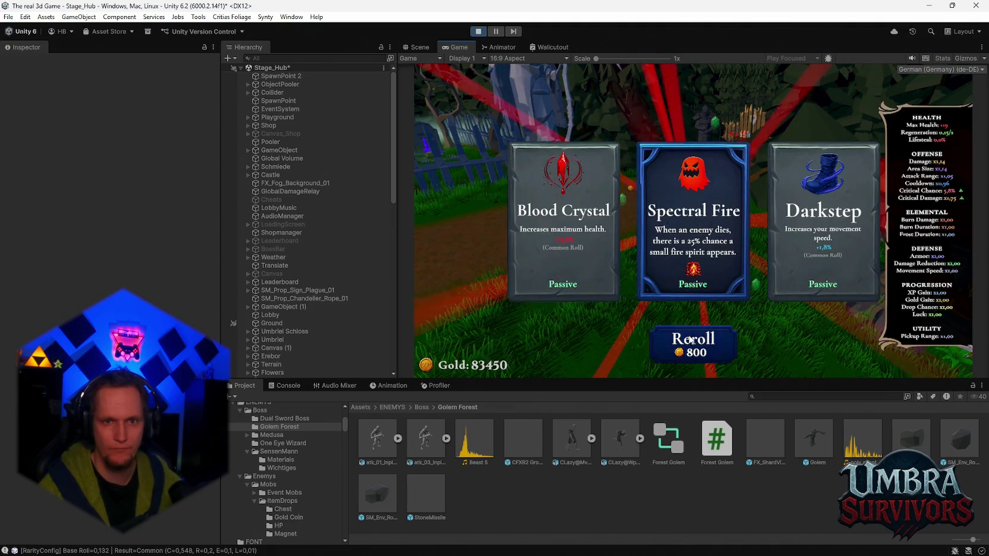
click(684, 193)
Step: Reroll four times, take Ice Dash and Blood Crystal, then pause and resume the game
click(689, 357)
click(688, 355)
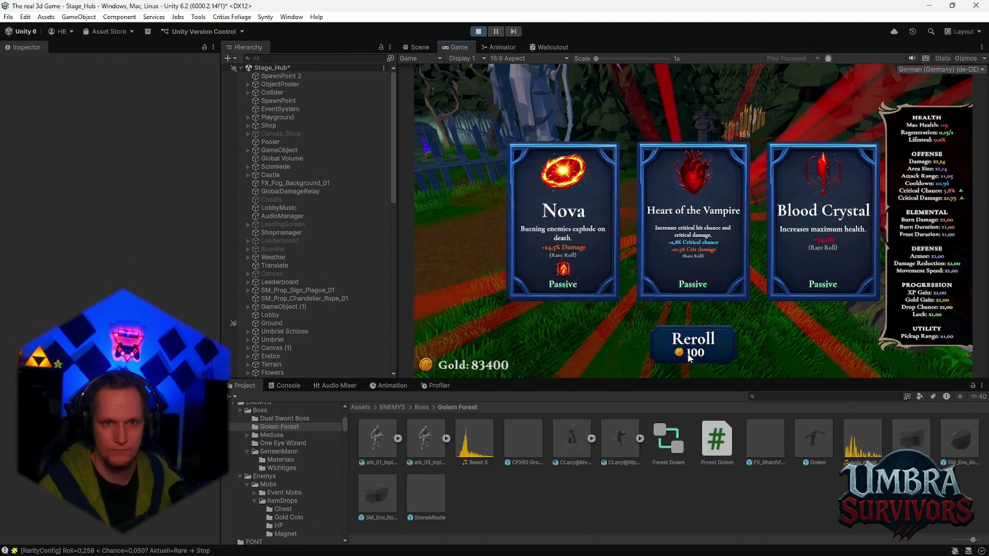
click(688, 355)
click(688, 355)
click(692, 226)
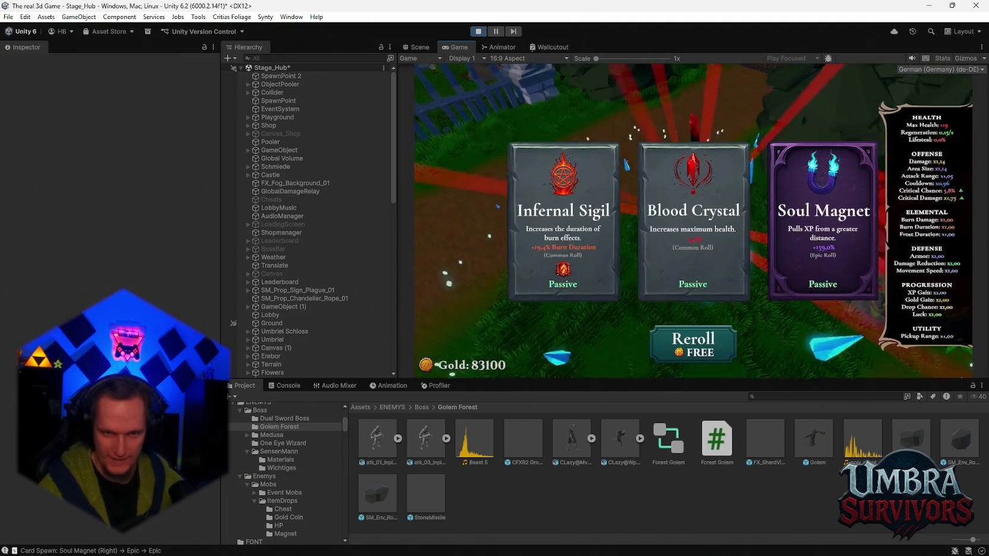
click(692, 226)
key(Escape)
key(Escape)
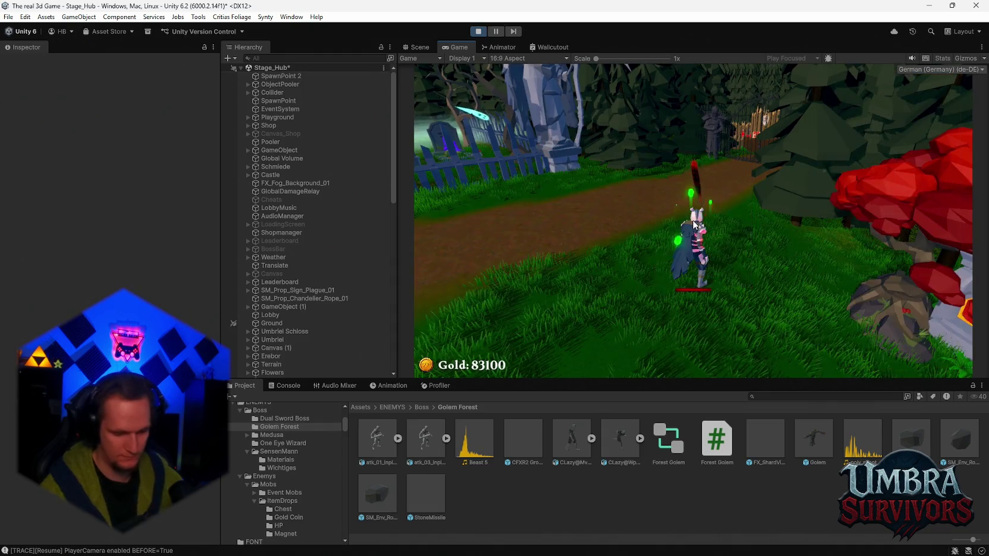
click(700, 252)
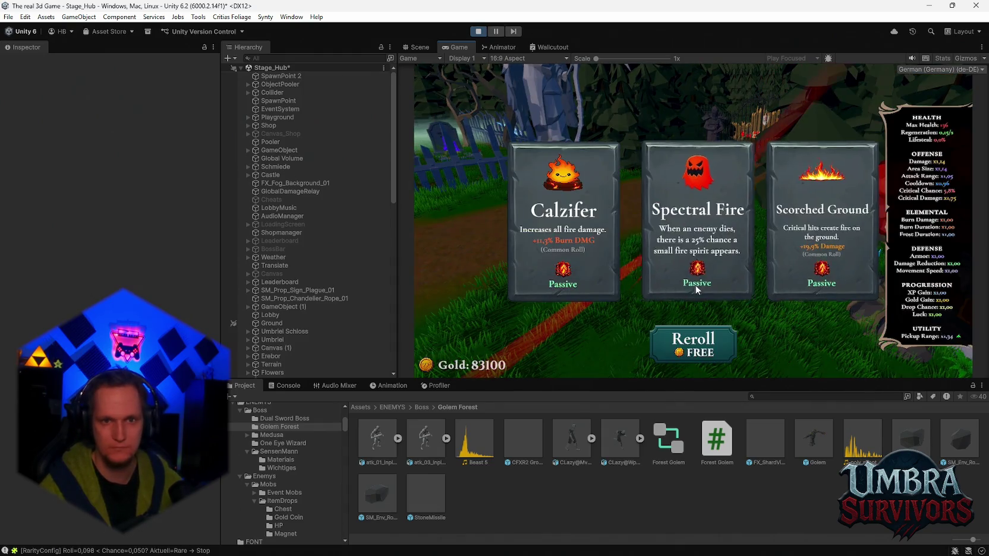
Step: Reroll five times, up to the 400-gold cost, then take Infernal Spark
click(693, 343)
click(693, 344)
click(692, 344)
click(693, 343)
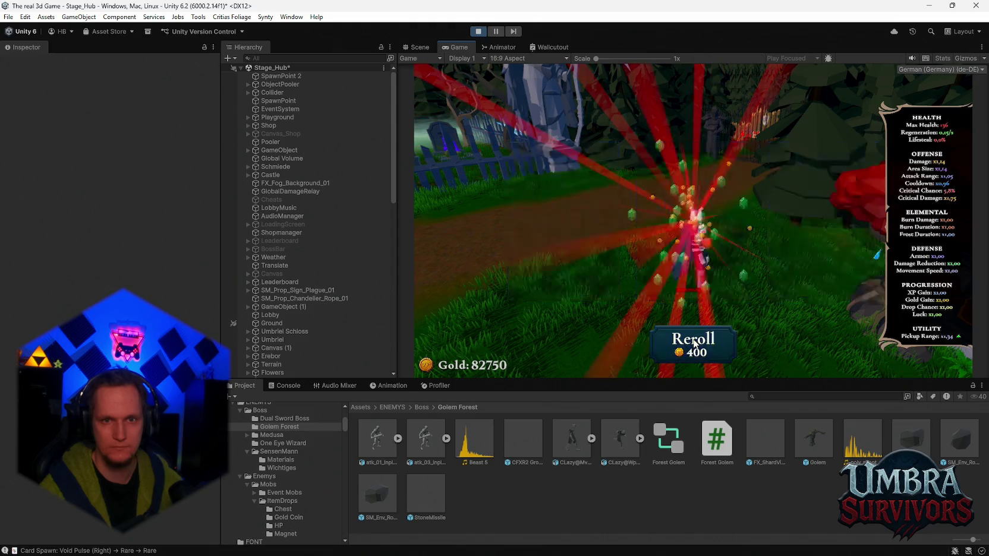
click(692, 343)
click(694, 225)
Step: Reroll up to the 3200-gold cost, take Frost Core at 79200 gold, then pause and stop playtesting
click(694, 224)
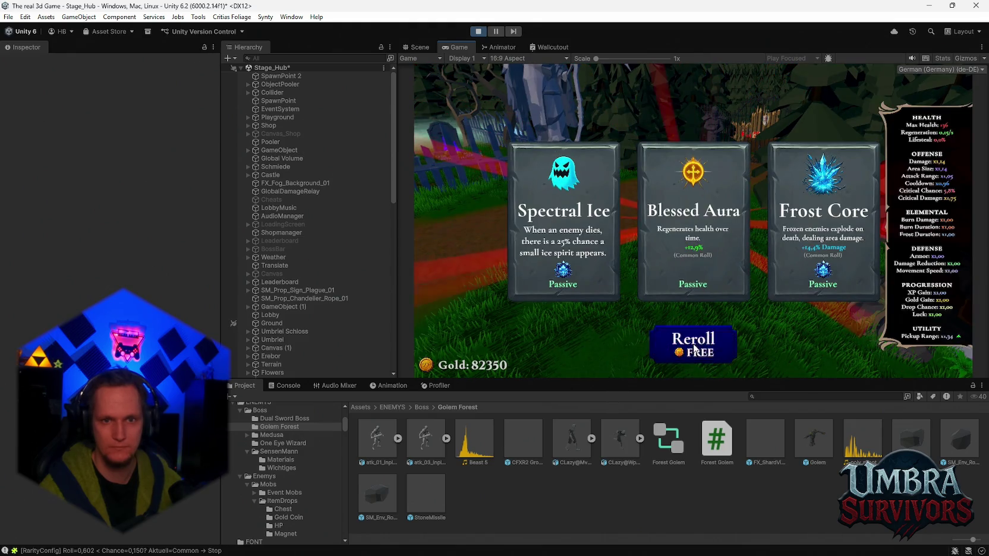
click(693, 344)
click(693, 343)
click(693, 343)
click(693, 345)
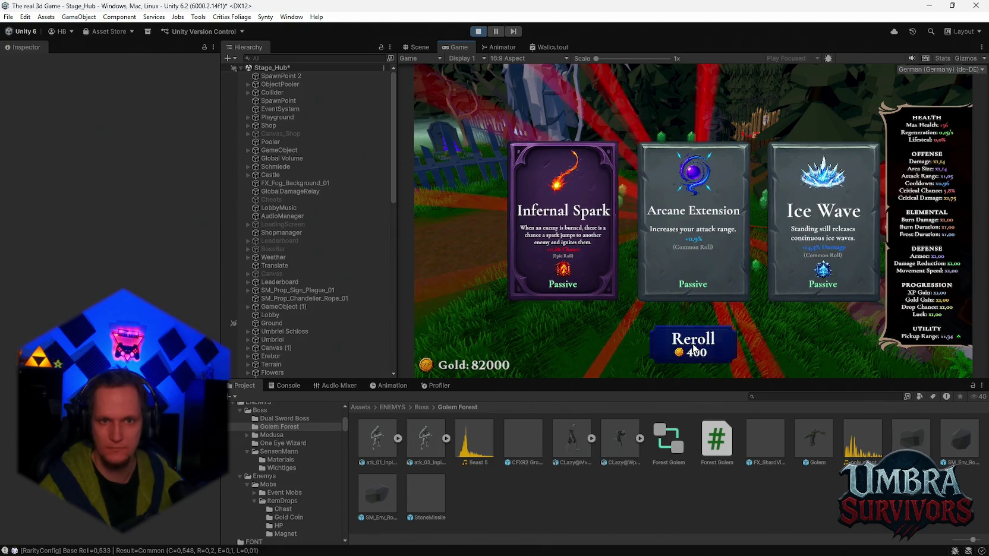
click(693, 345)
click(693, 345)
click(693, 345)
click(690, 240)
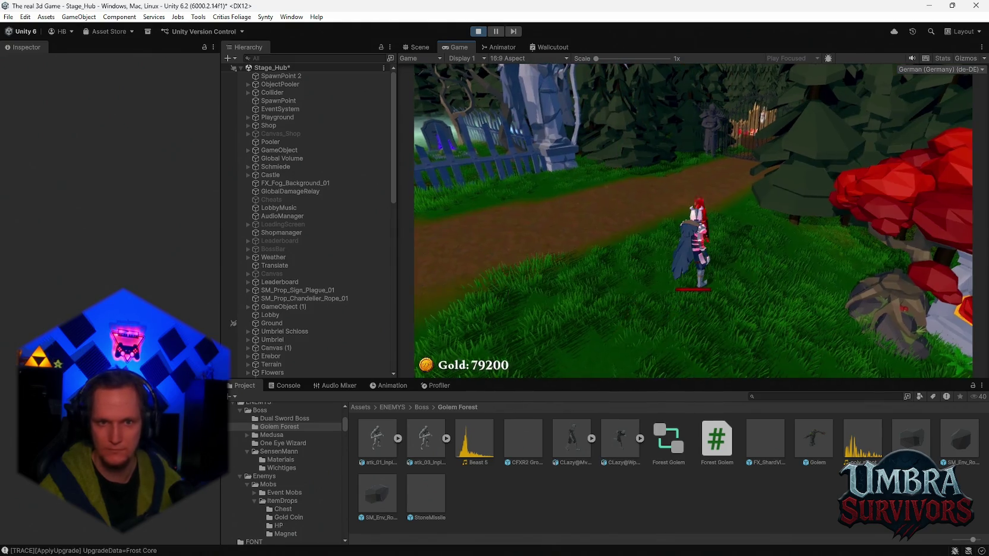
key(Escape)
click(478, 32)
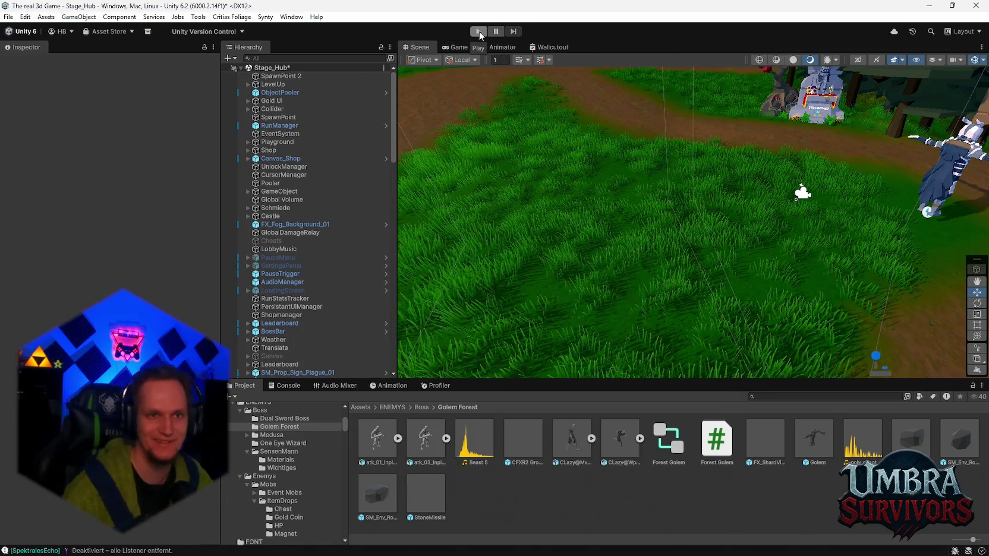
Step: Enter Play mode on the Stage_Hub scene again from the toolbar
click(479, 32)
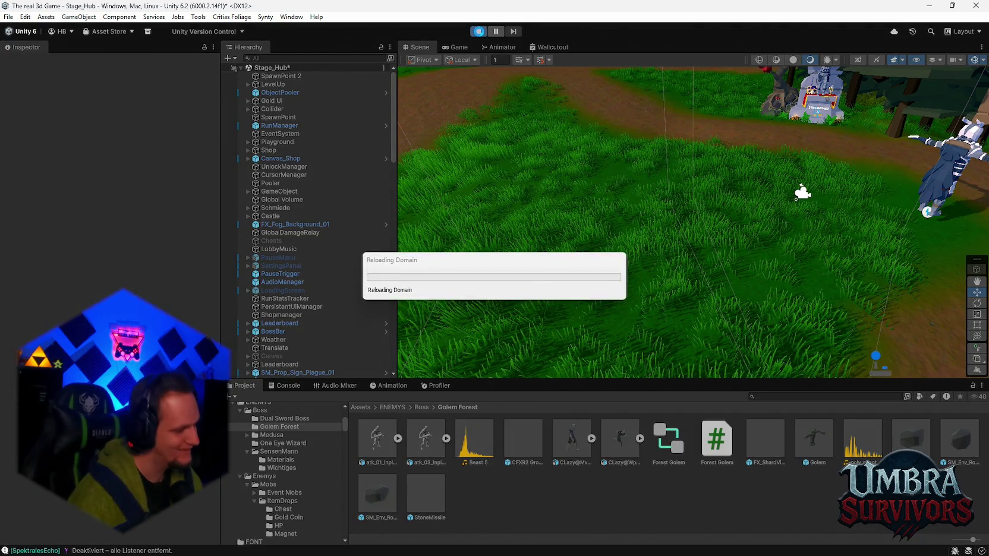
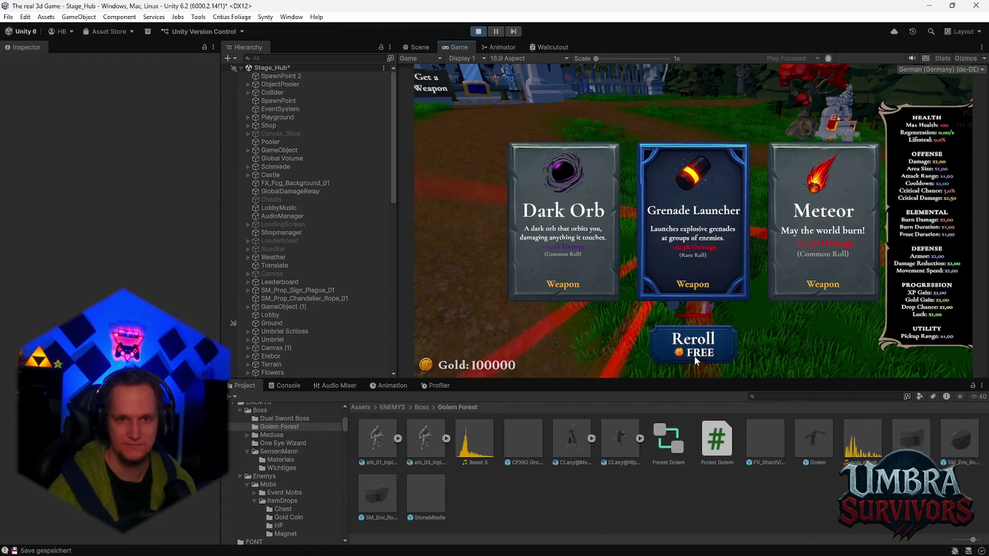
Step: Reroll the upgrade cards four times and pick the Ice Blade weapon
click(693, 355)
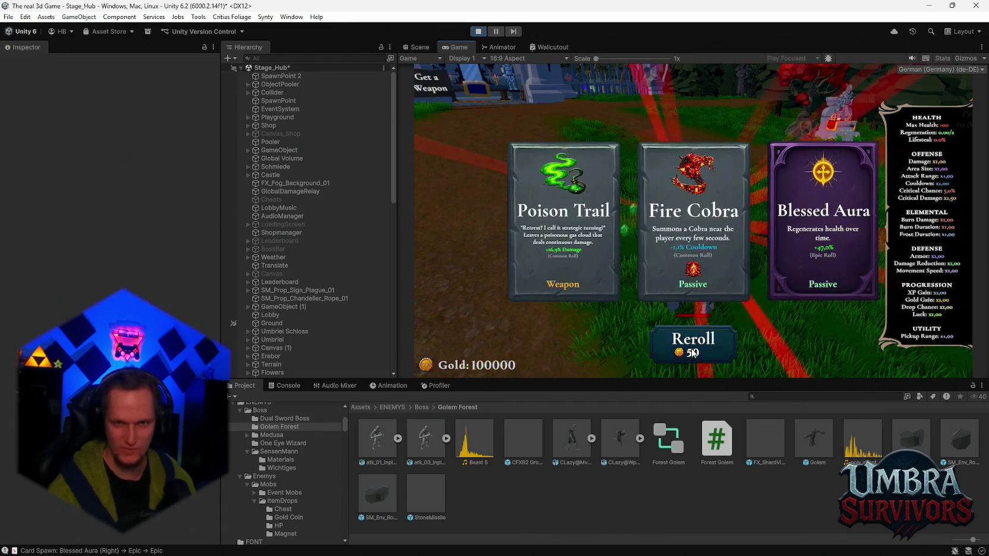
click(693, 353)
click(694, 354)
click(692, 353)
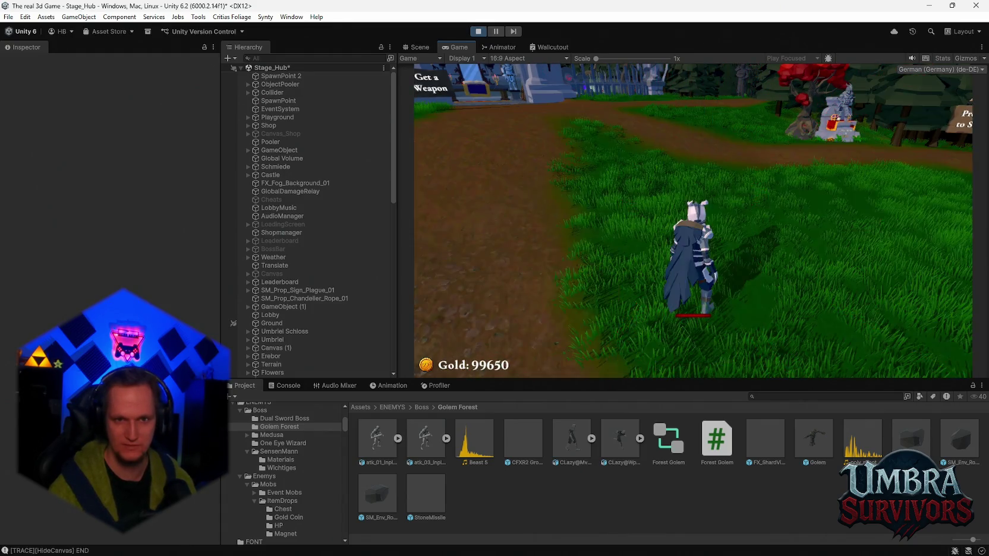
click(693, 238)
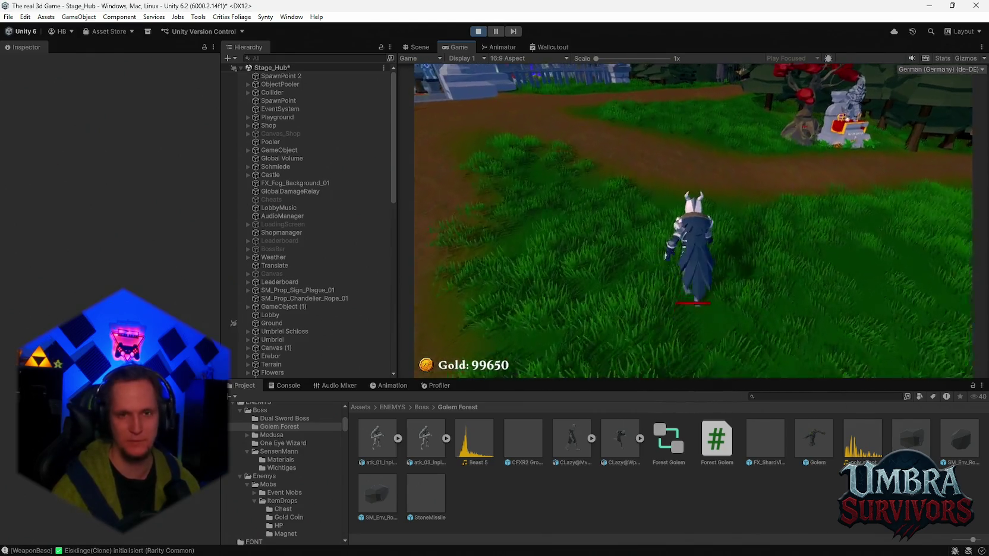
Step: Run through the gate to the training dummies, attack them, then pause the game
key(w)
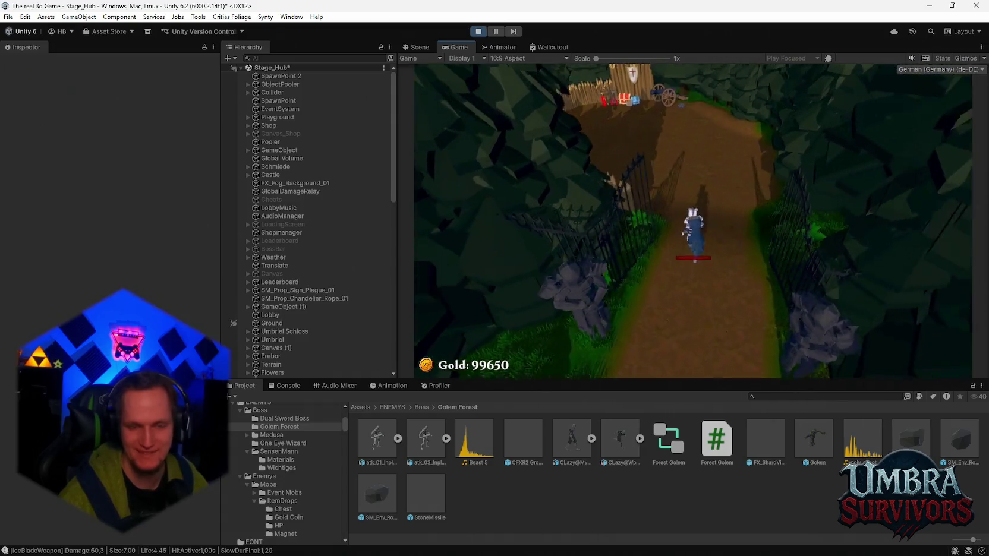
key(space)
key(w)
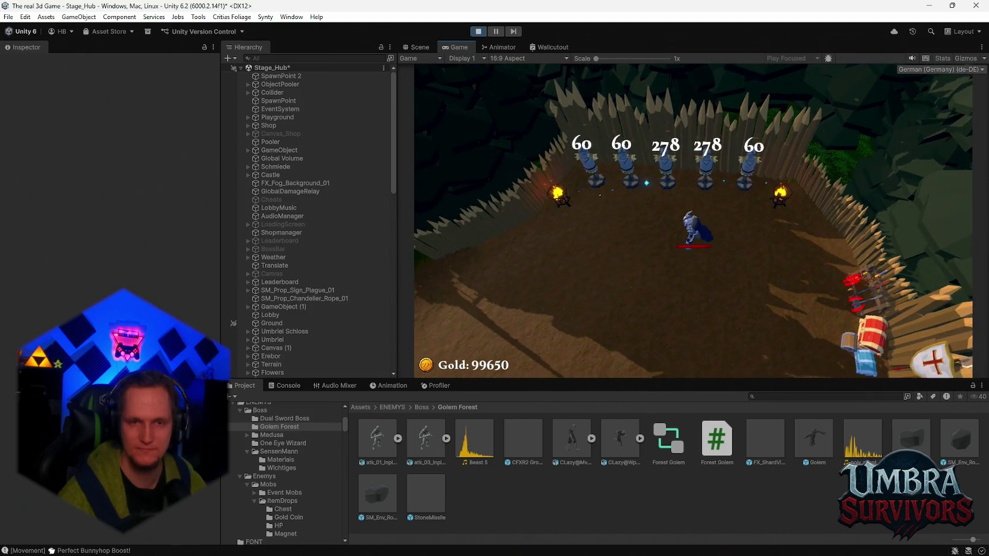
key(Escape)
key(ctrl+p)
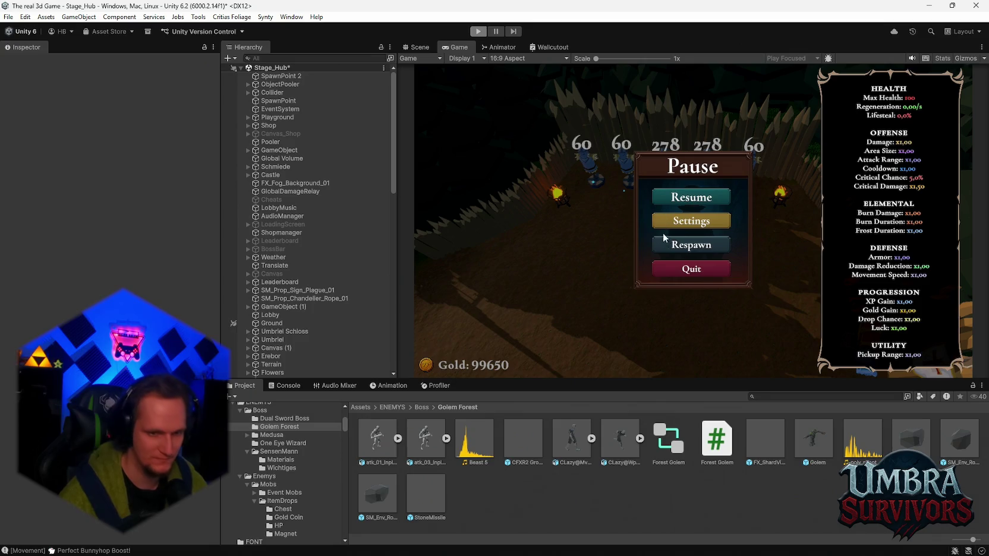
Step: Quit the game from the Pause menu and open the Waffen/EisKlinge folder in the Project window
click(668, 276)
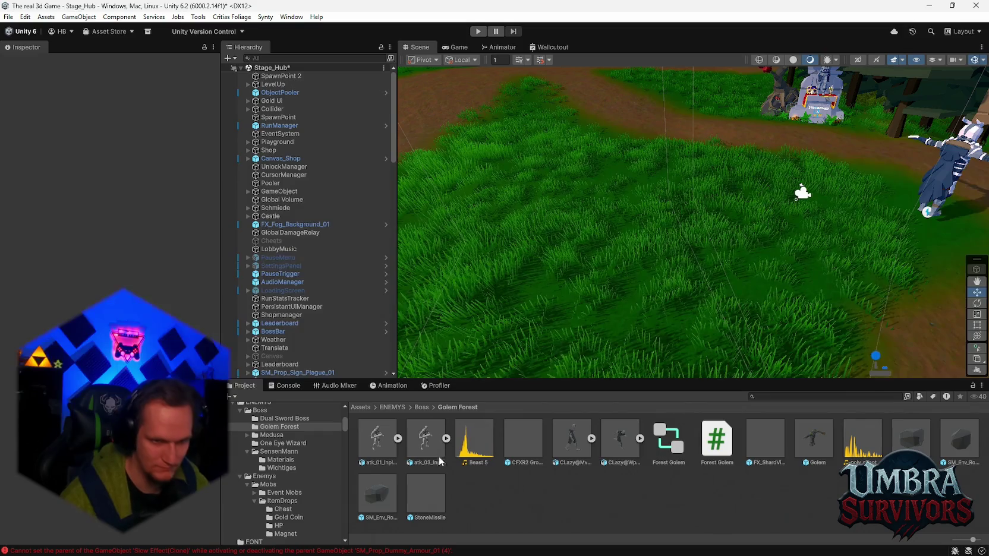
scroll(330, 343, down, 10)
scroll(255, 468, down, 3)
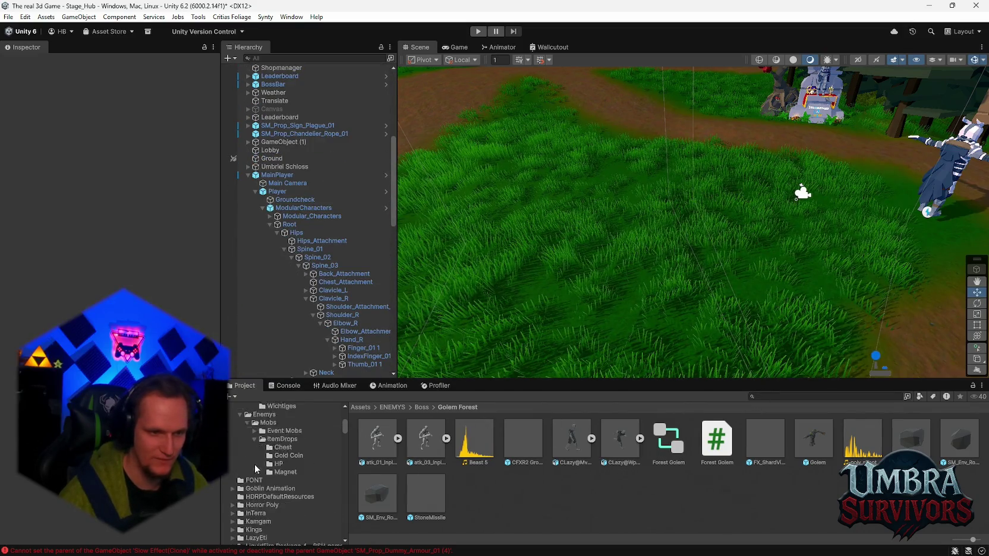
scroll(256, 469, down, 10)
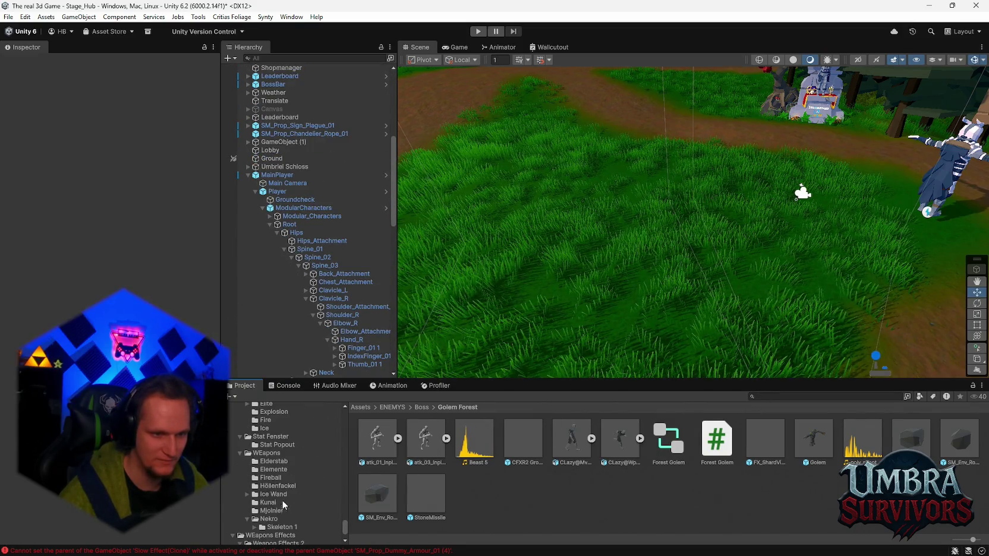
scroll(271, 467, down, 10)
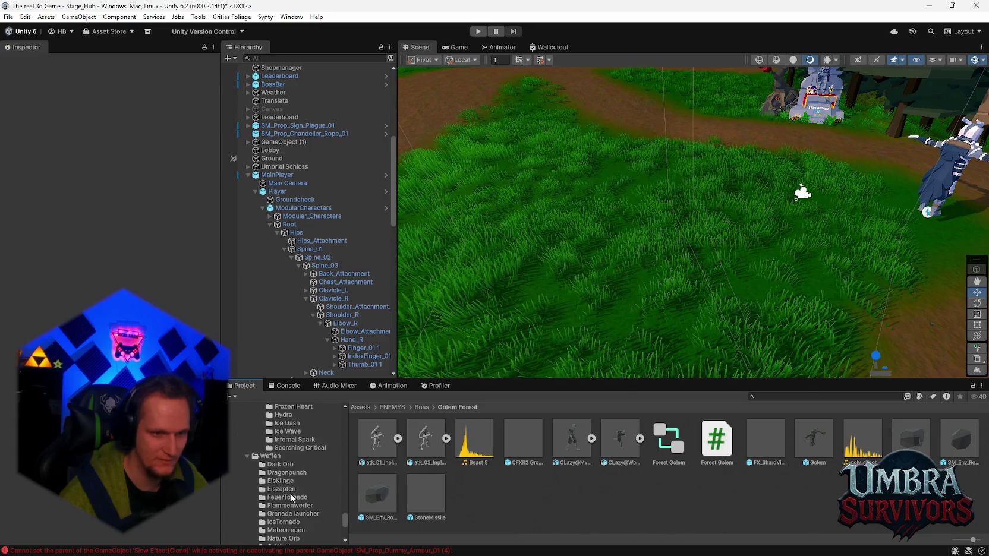
scroll(294, 475, up, 5)
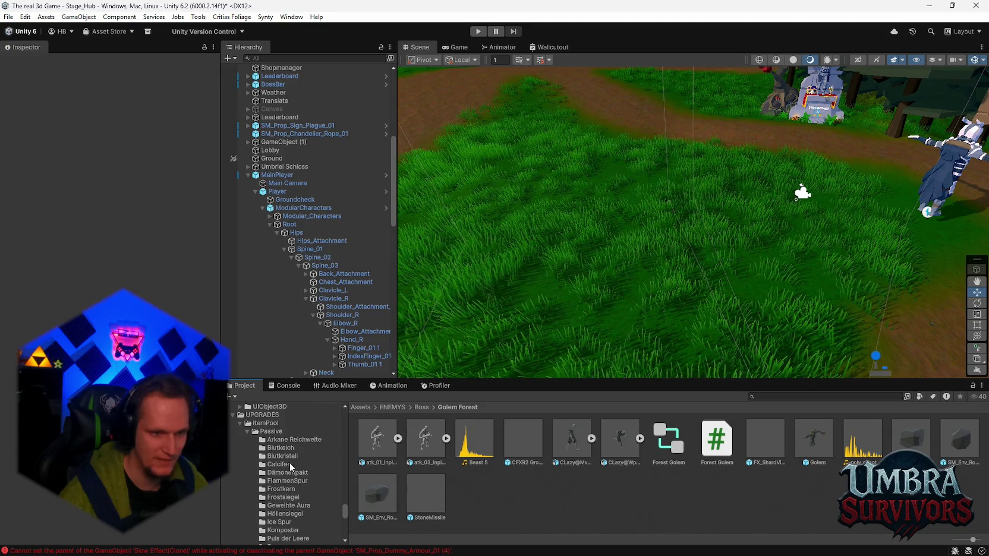
scroll(289, 470, up, 1)
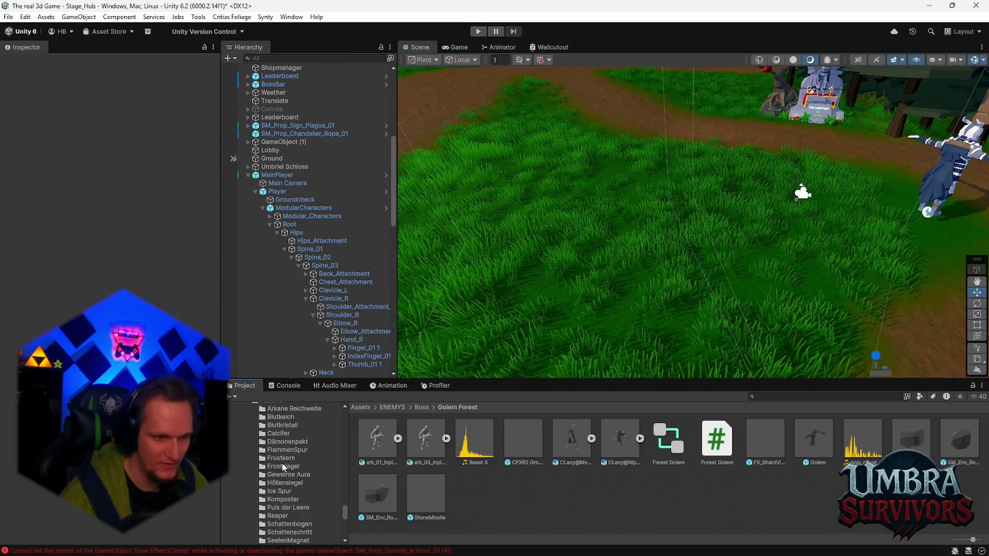
scroll(296, 486, down, 7)
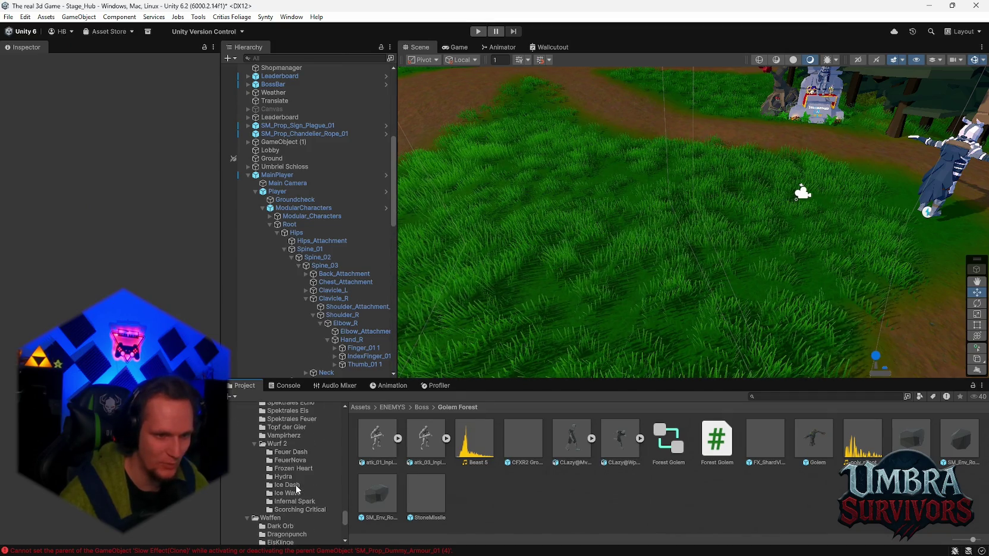
scroll(297, 469, down, 3)
click(280, 481)
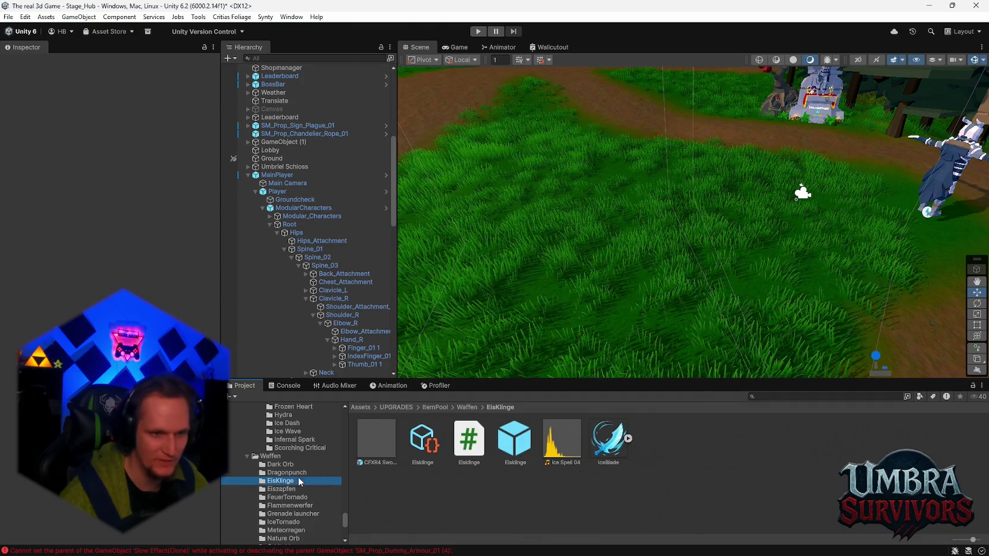
Step: Inspect the ice sword trail effect, then the EisKlinge weapon prefab's stats
click(368, 449)
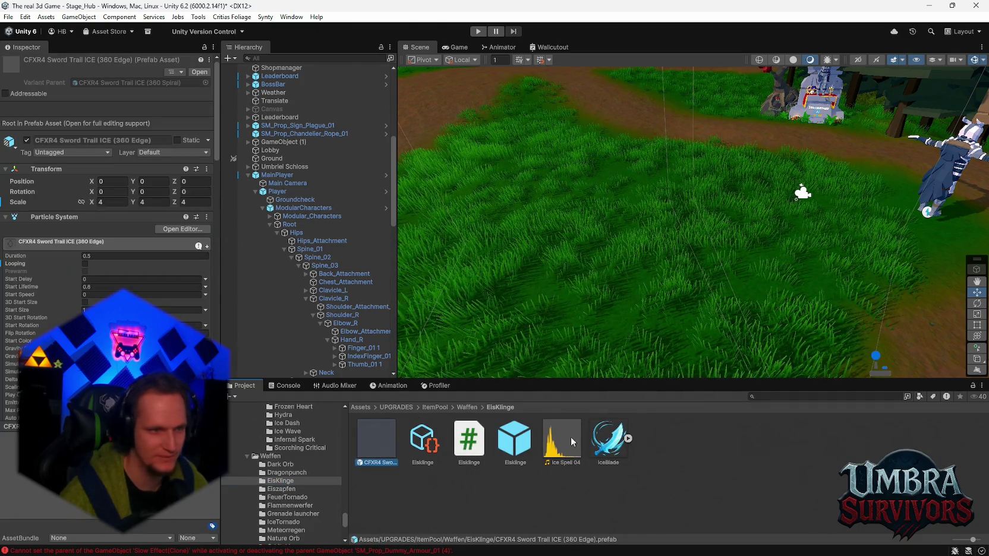
scroll(107, 178, down, 10)
scroll(107, 178, down, 10)
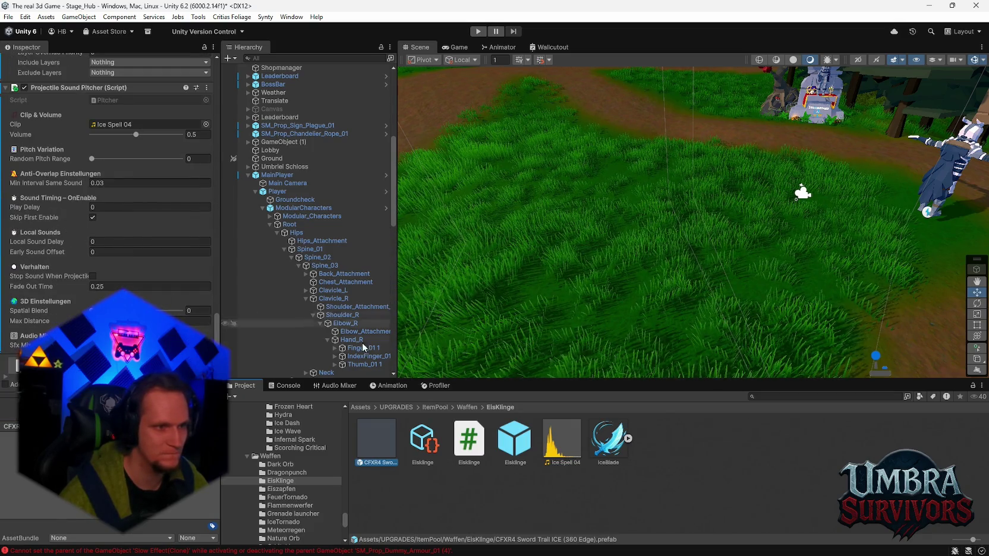
click(514, 440)
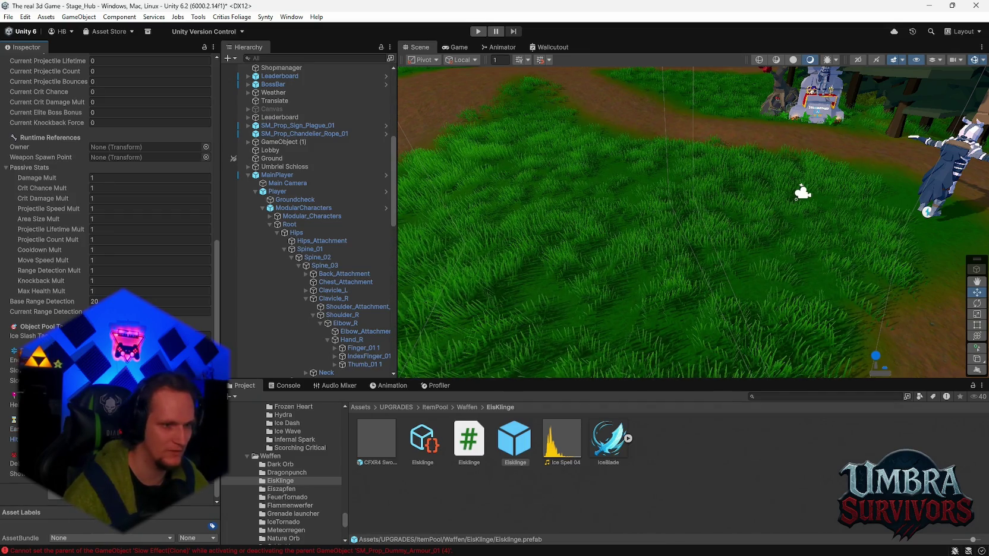
Step: Enter Play mode and run the character up the path through the gate into the training yard
click(478, 32)
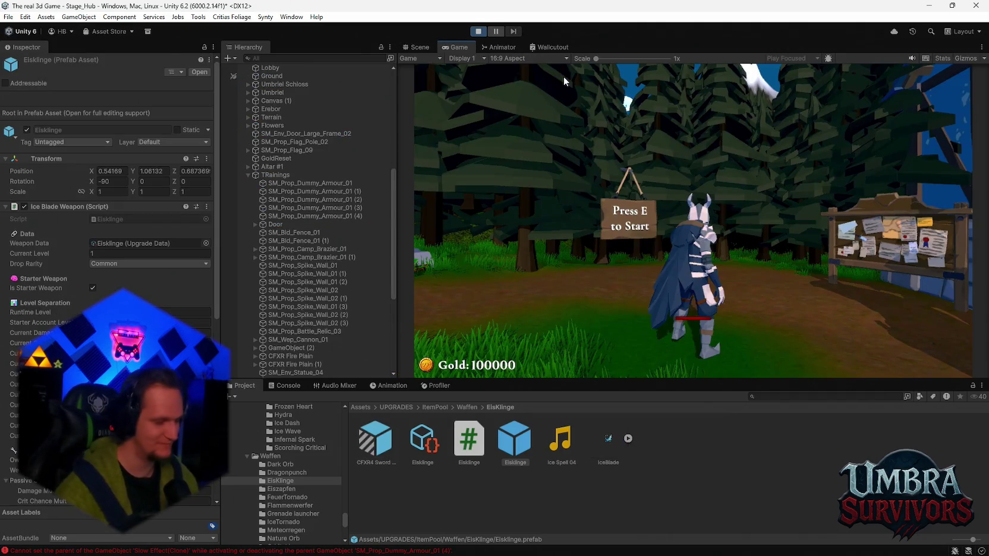
click(586, 139)
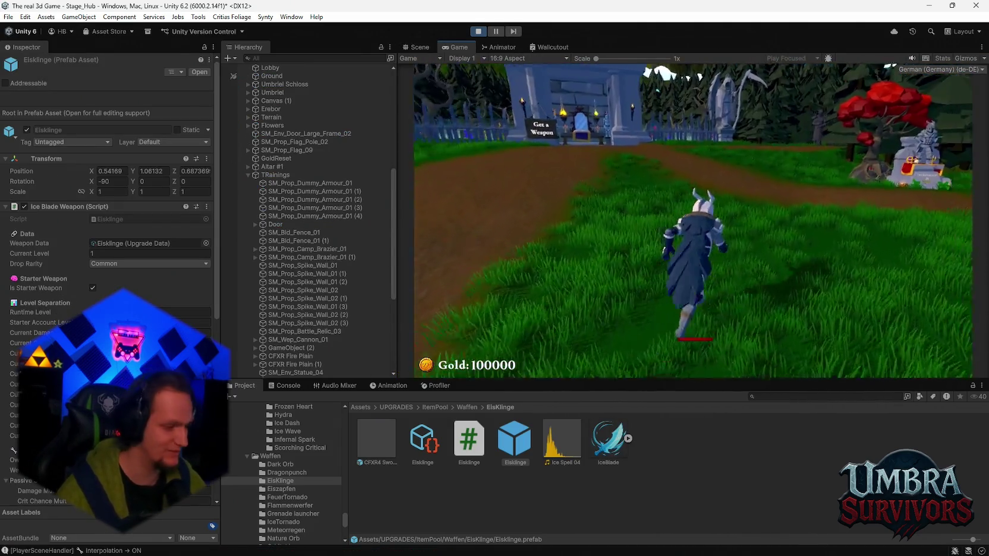
key(w)
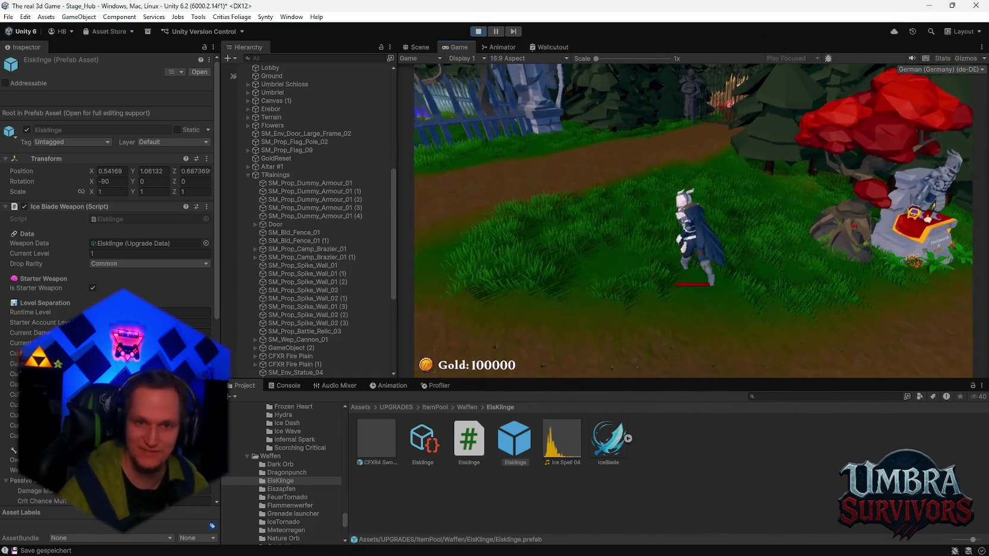
key(w)
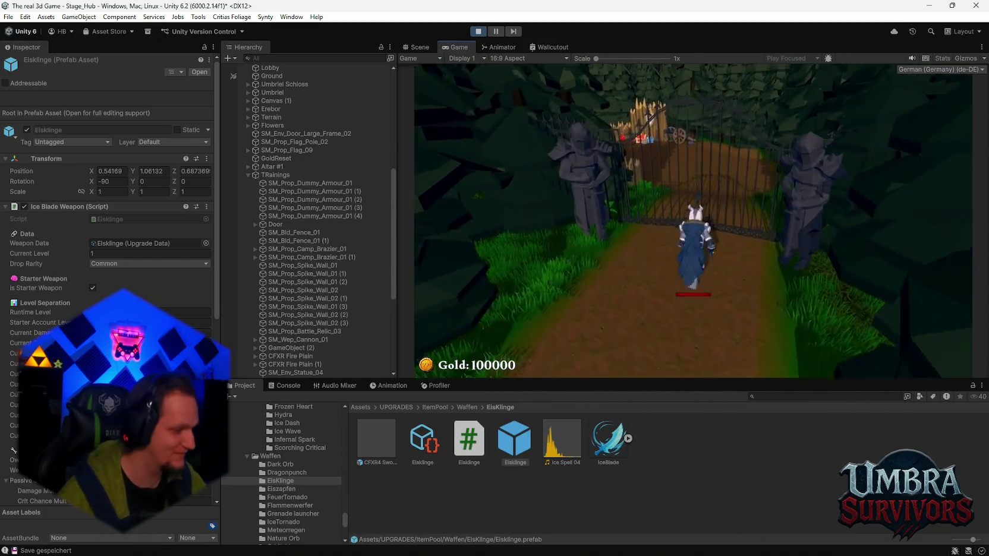
key(w)
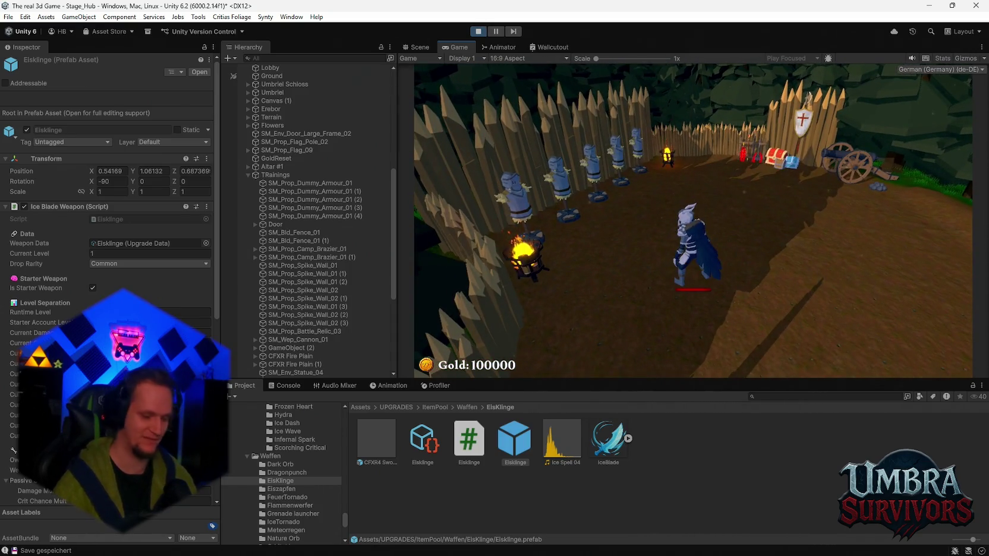
Step: Reroll the upgrade cards eleven times, then choose an upgrade to close the card screen
click(702, 341)
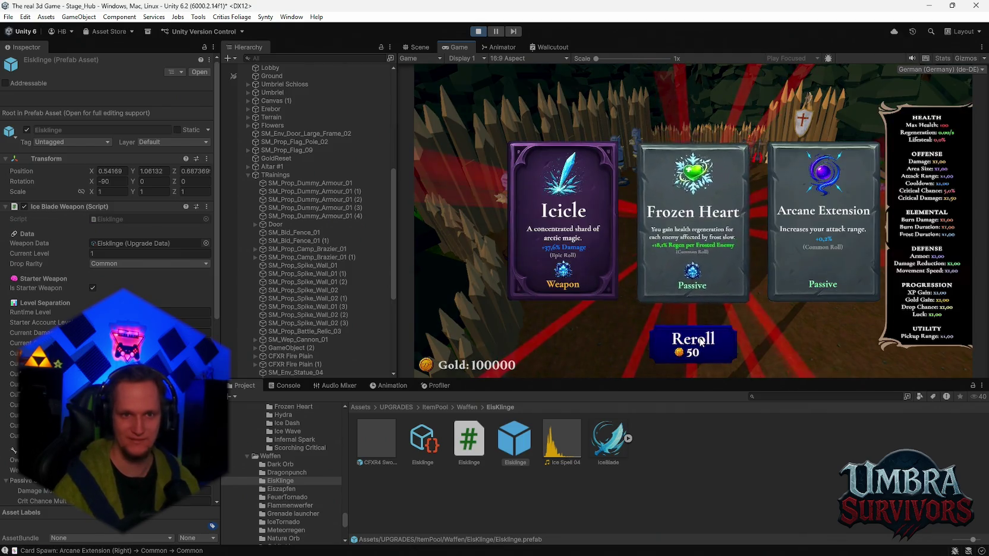
click(701, 341)
click(701, 340)
click(701, 340)
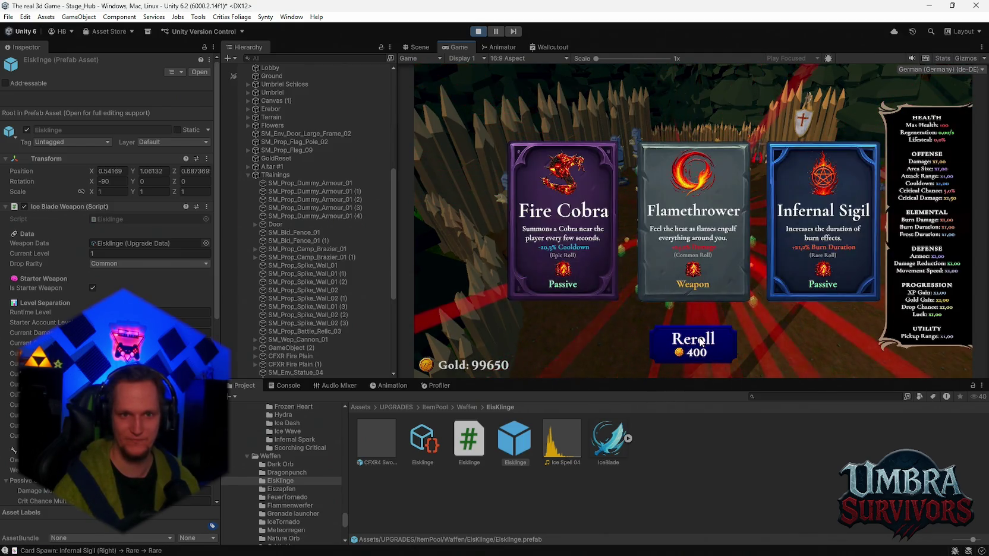
click(701, 341)
click(701, 341)
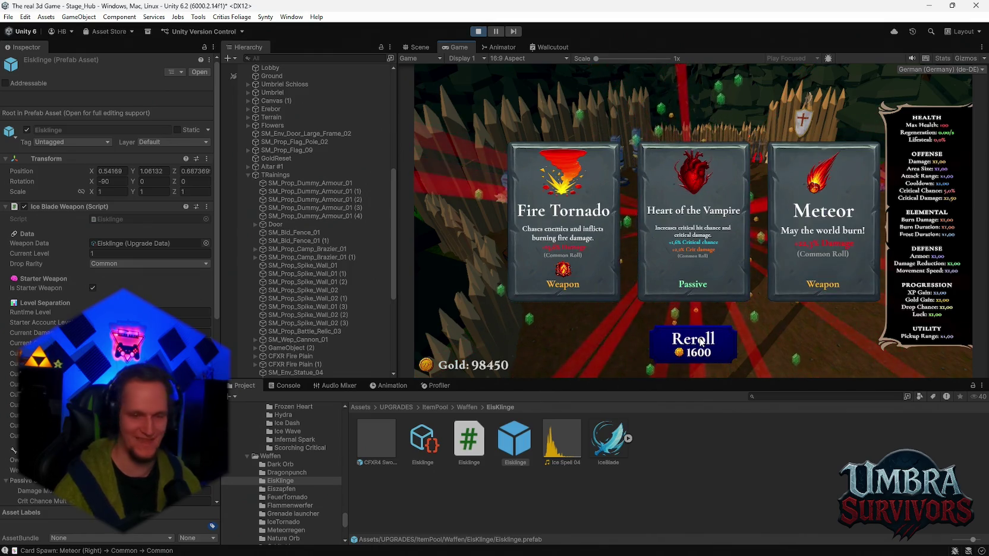
click(701, 340)
click(701, 340)
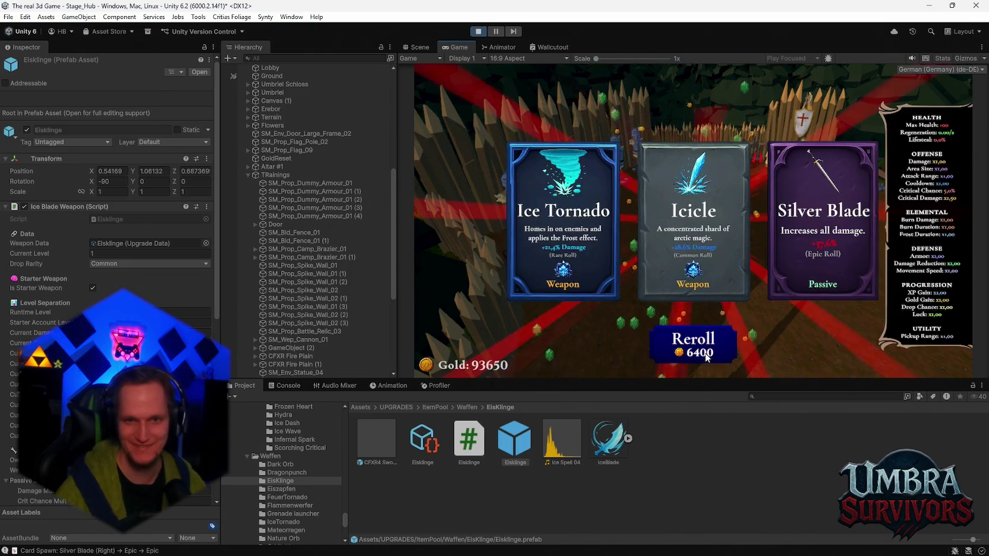
click(701, 348)
click(701, 351)
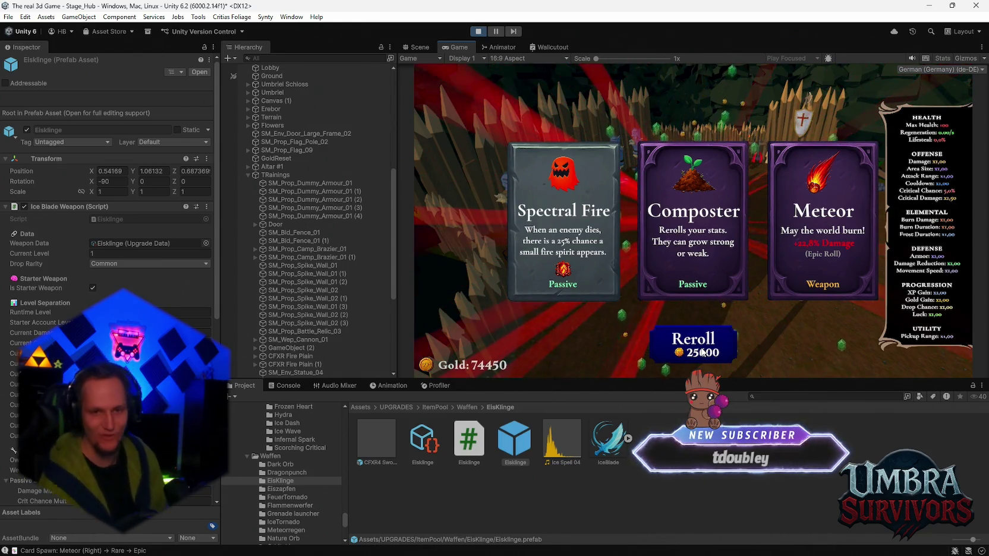
click(702, 351)
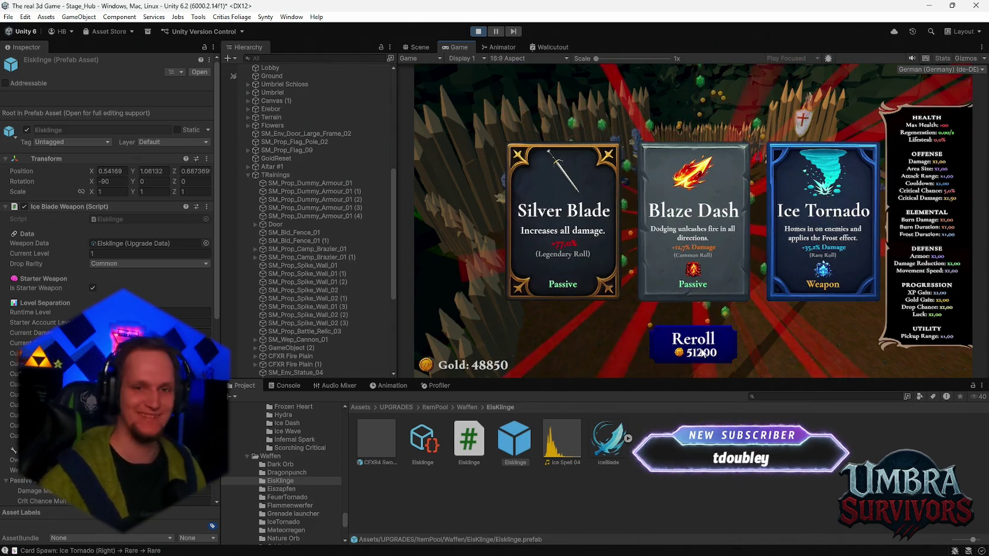
click(694, 294)
Step: Walk left to the altar, reroll the cards twice and pick the Ice Blade weapon
key(a)
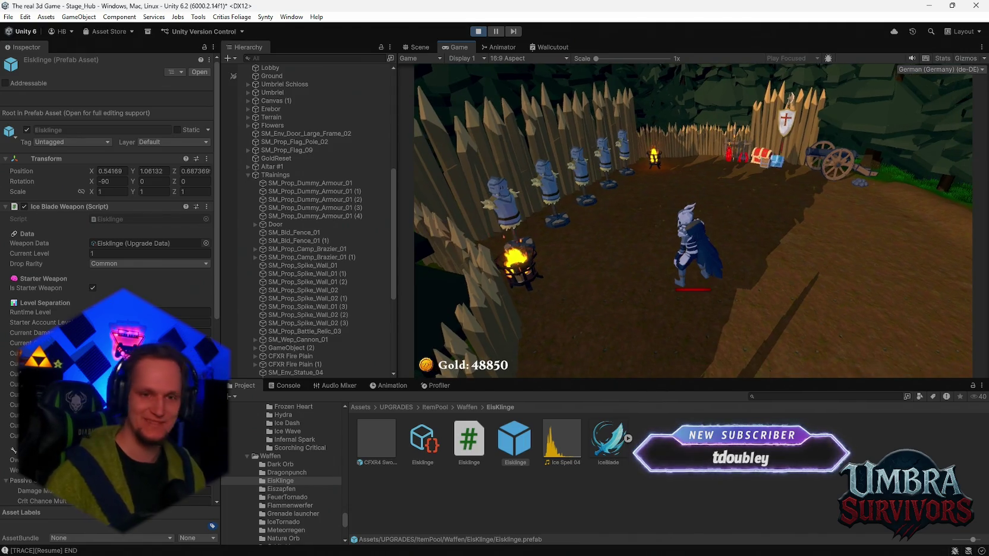
key(a)
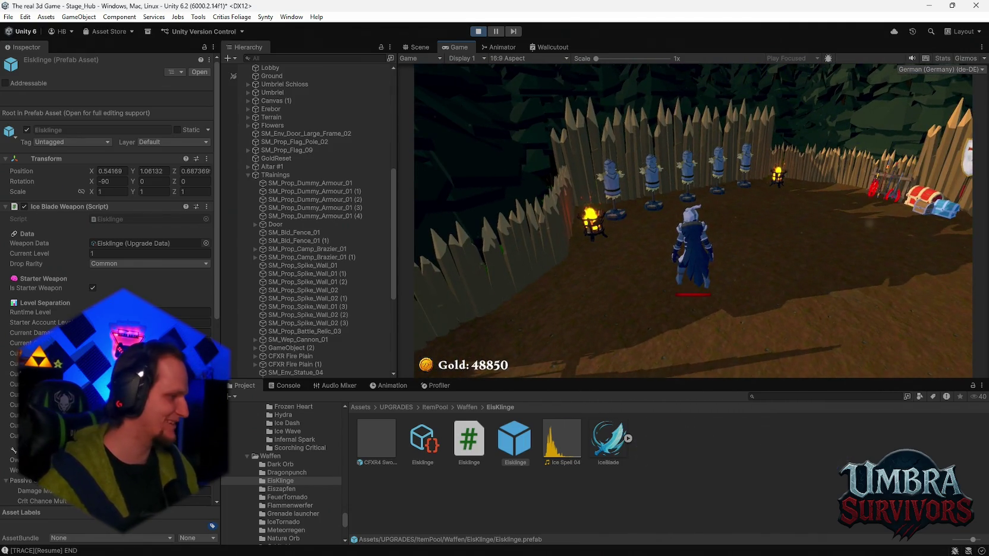
click(692, 350)
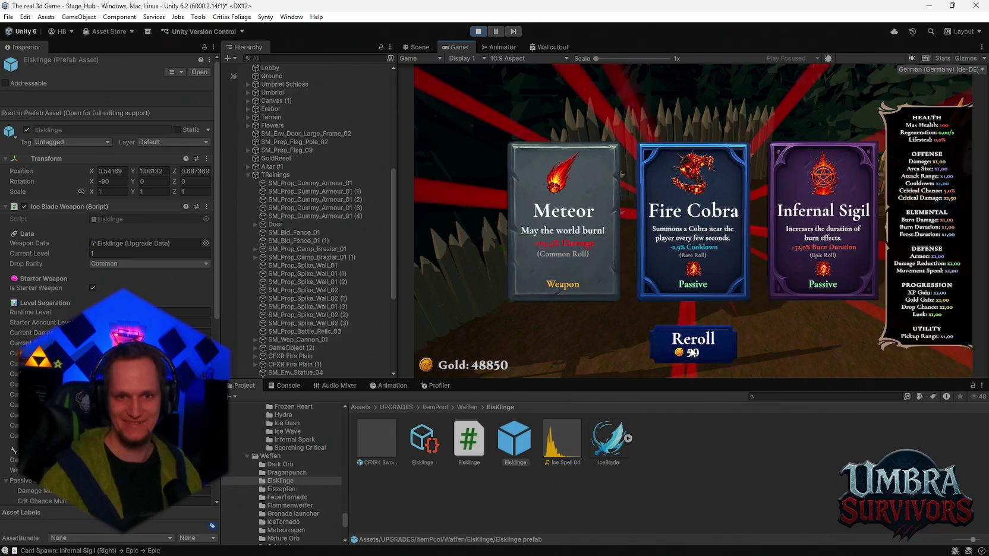
click(692, 351)
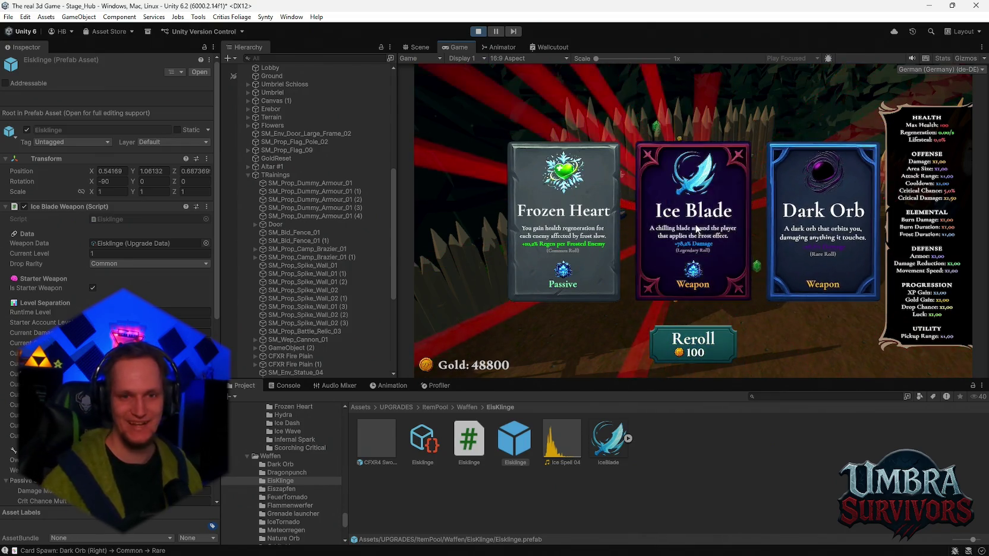
click(694, 249)
Step: Run around the training dummies hitting them with Ice Blade up to 378 damage, then pause
key(w)
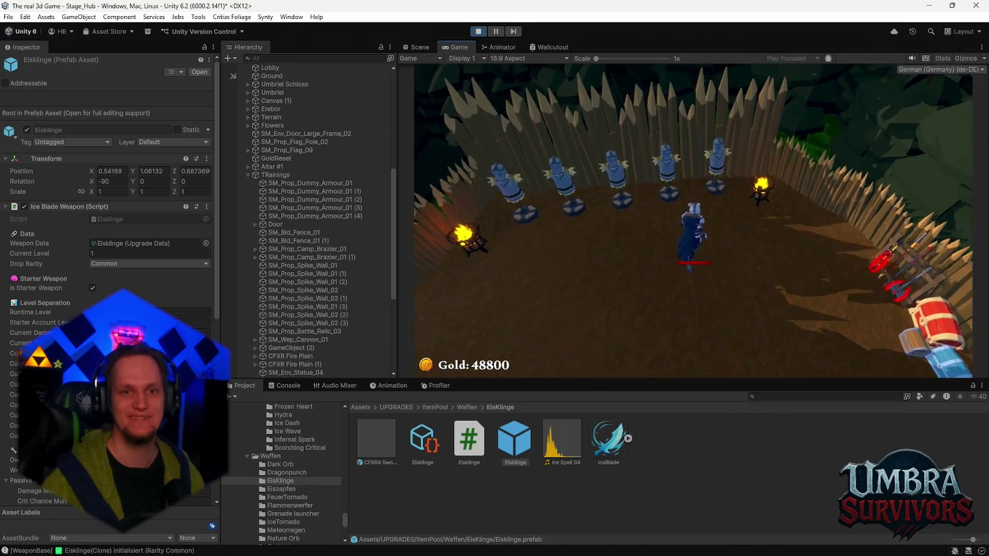
key(a)
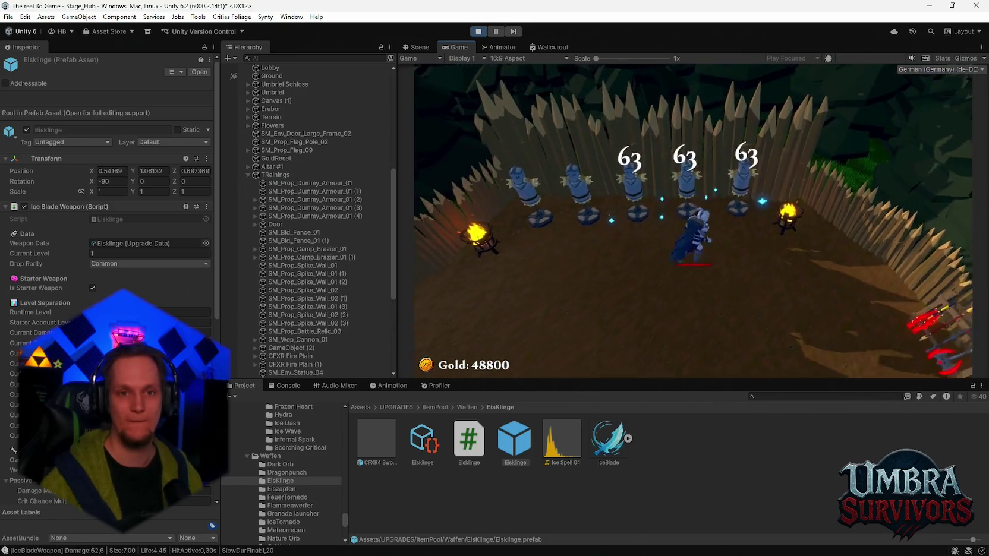
key(a)
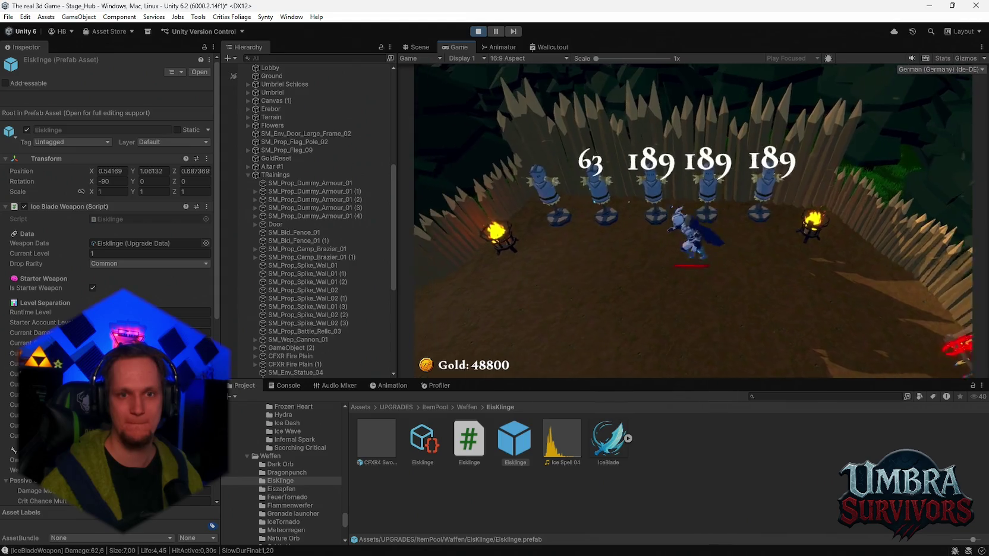
key(s)
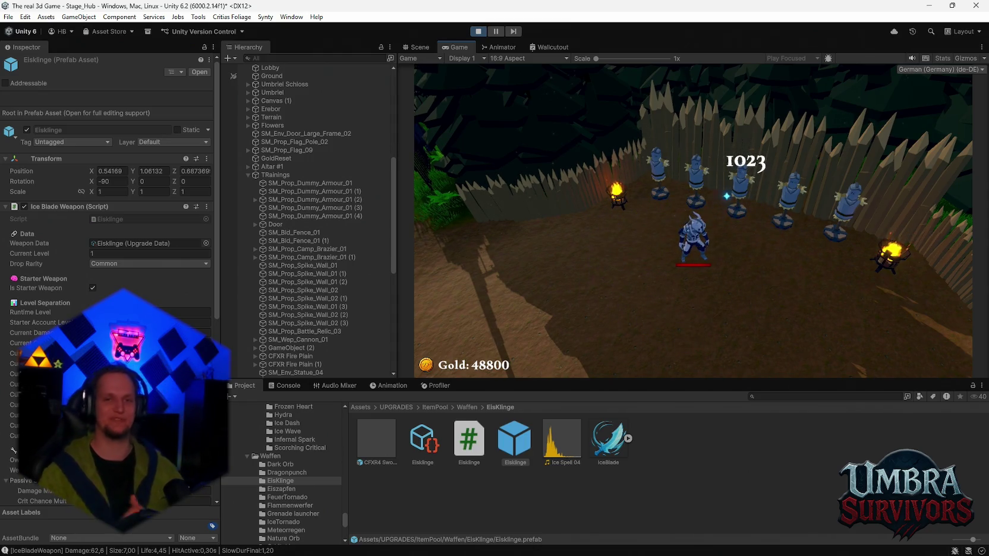
key(d)
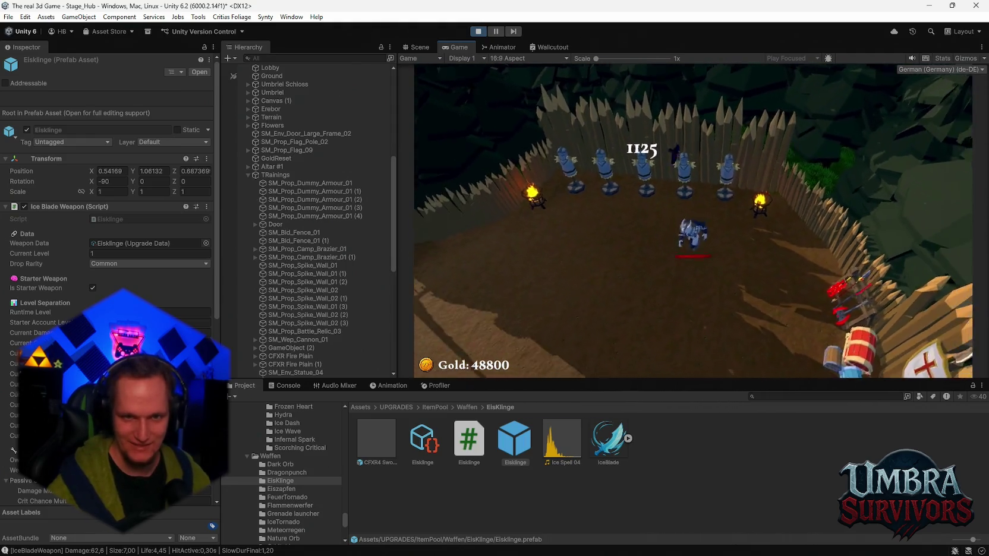
key(d)
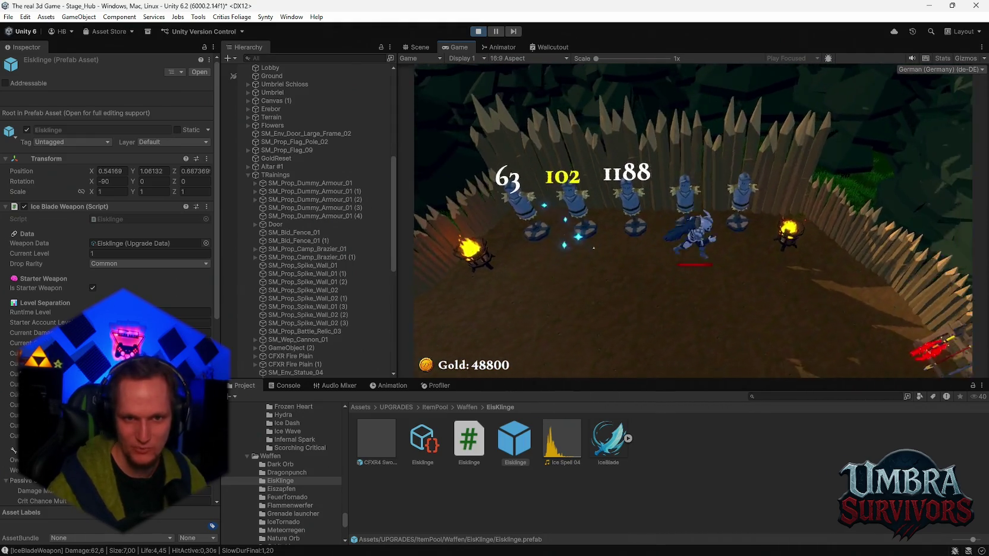
key(a)
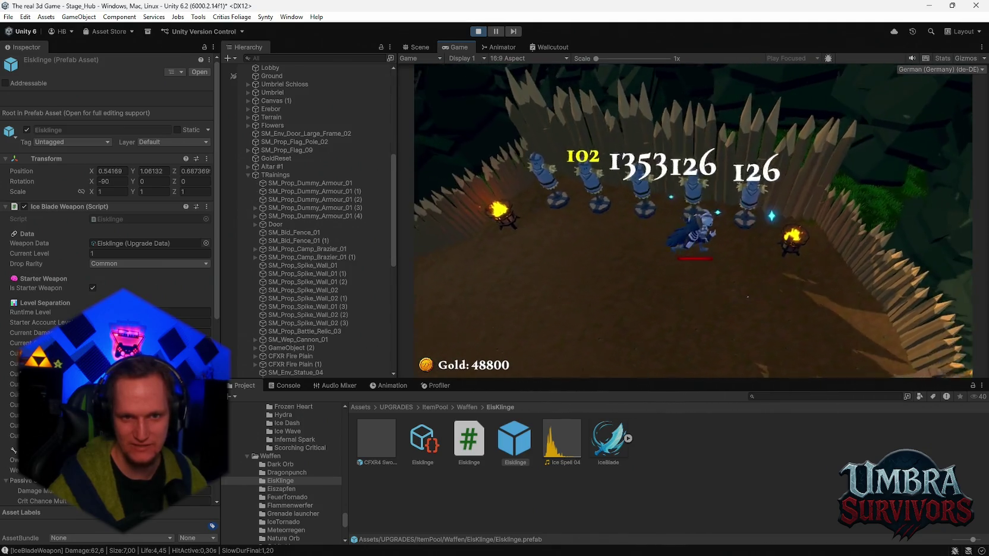
key(a)
key(w)
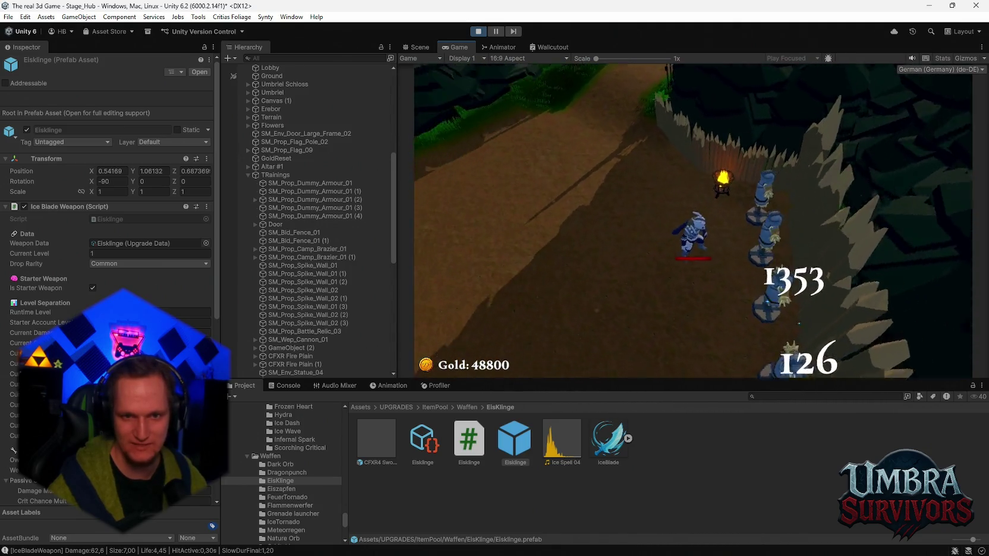
key(a)
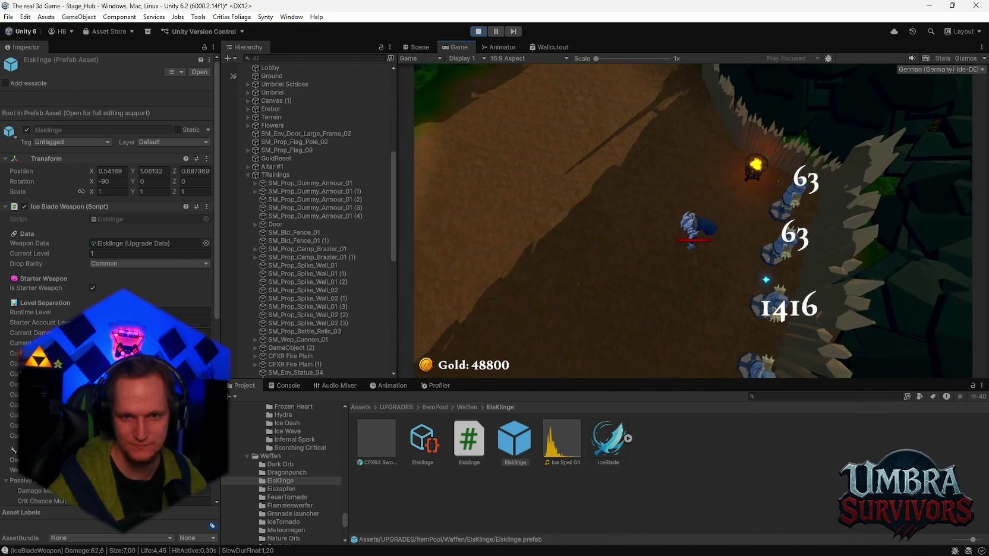
key(w)
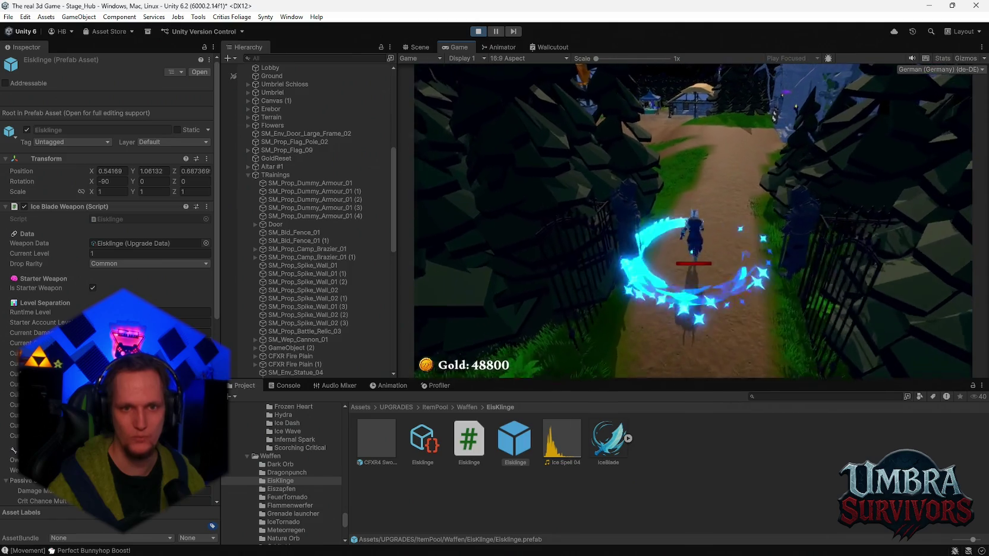
key(Escape)
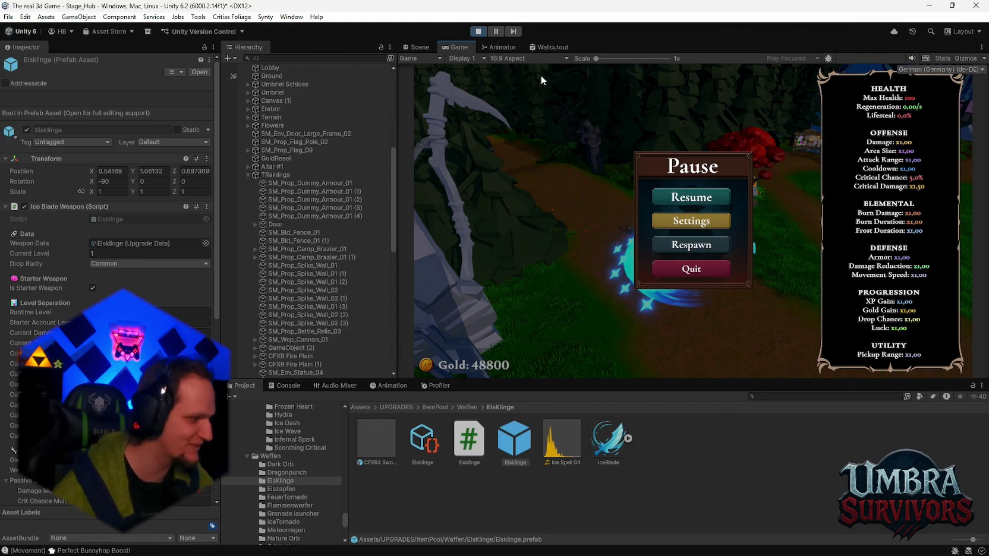
Step: Exit Play mode to return to the Stage_Hub scene and scroll the Hierarchy
click(479, 33)
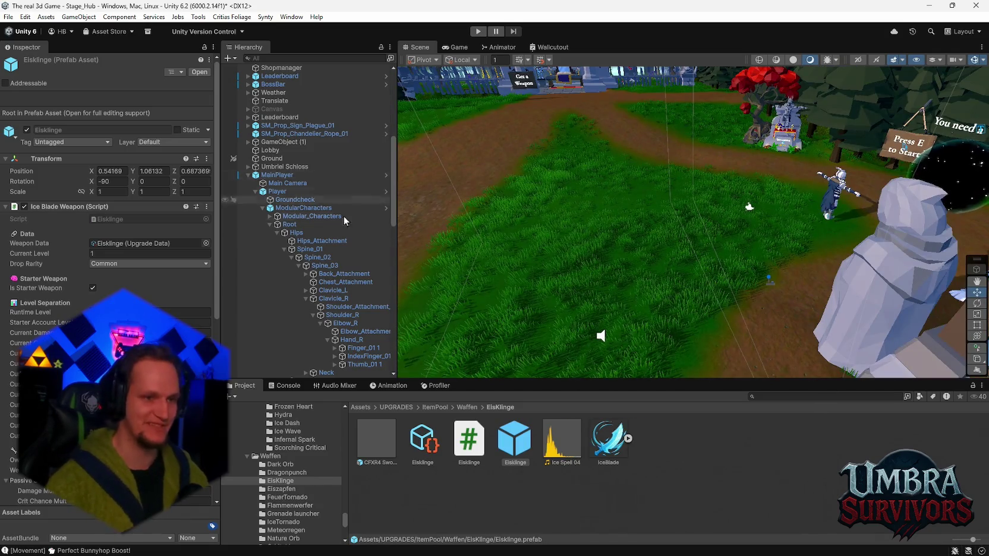
scroll(313, 273, down, 15)
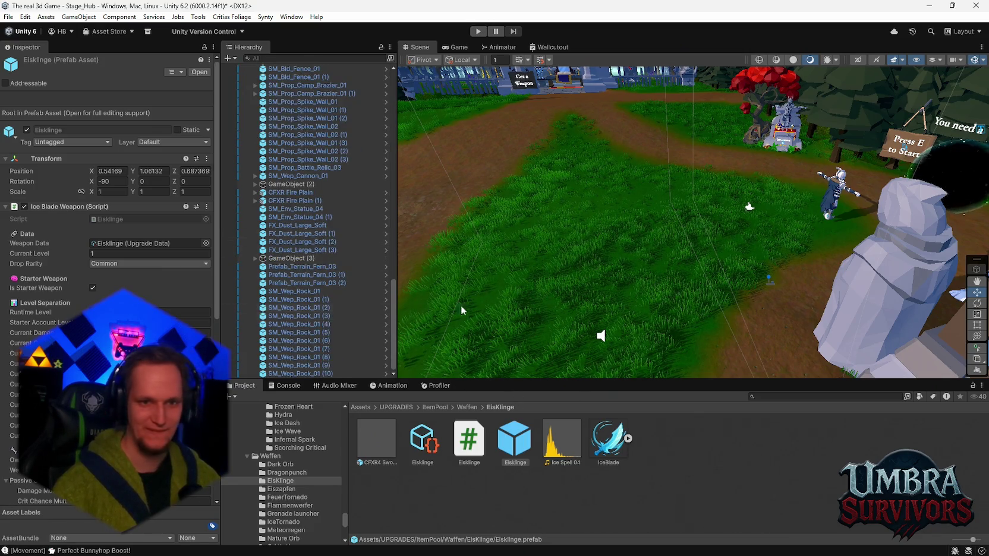
Step: Bring up the Problem MONTAG notes and move 'kisten buggen ab welle 30 ca' up under the patch entries
mouse_move(463, 555)
mouse_move(635, 548)
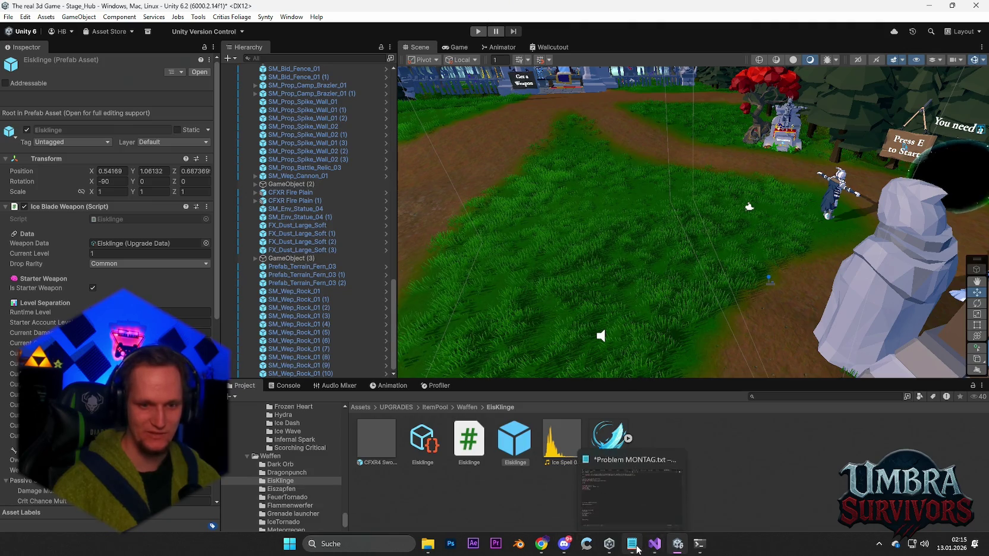
click(635, 546)
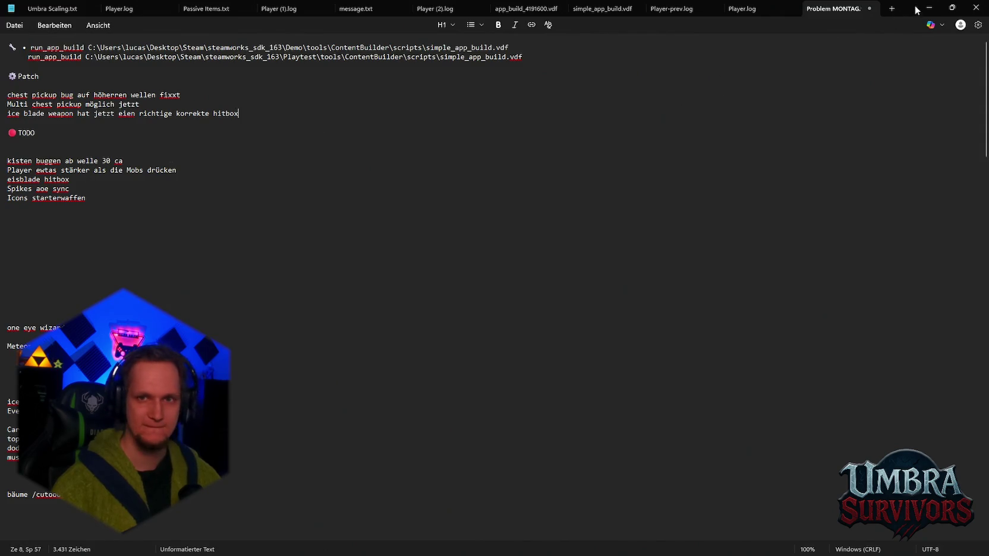
triple_click(130, 161)
drag(28, 121, 24, 128)
click(161, 170)
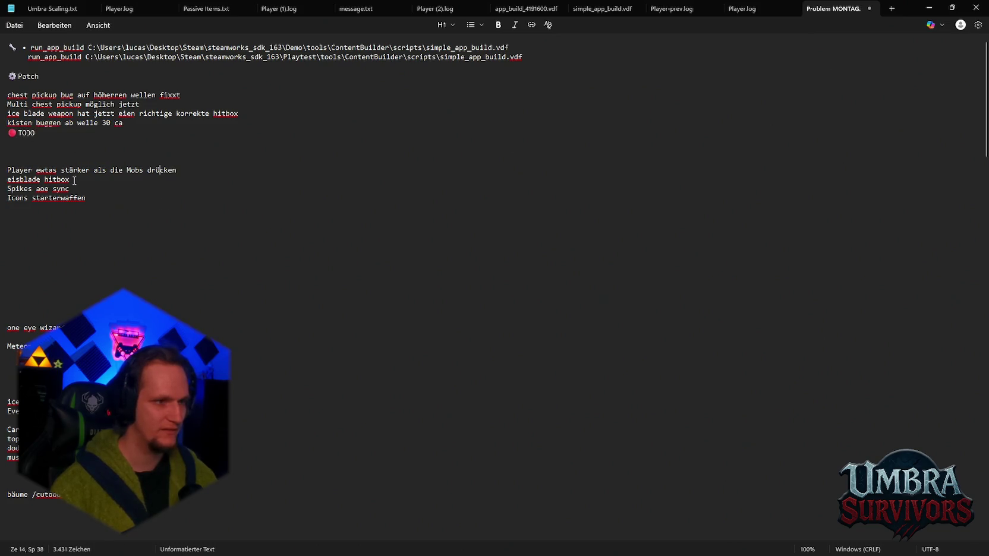
Step: Delete the 'eisblade hitbox' line from TODO and minimise the notes
drag(242, 177, 5, 179)
key(BackSpace)
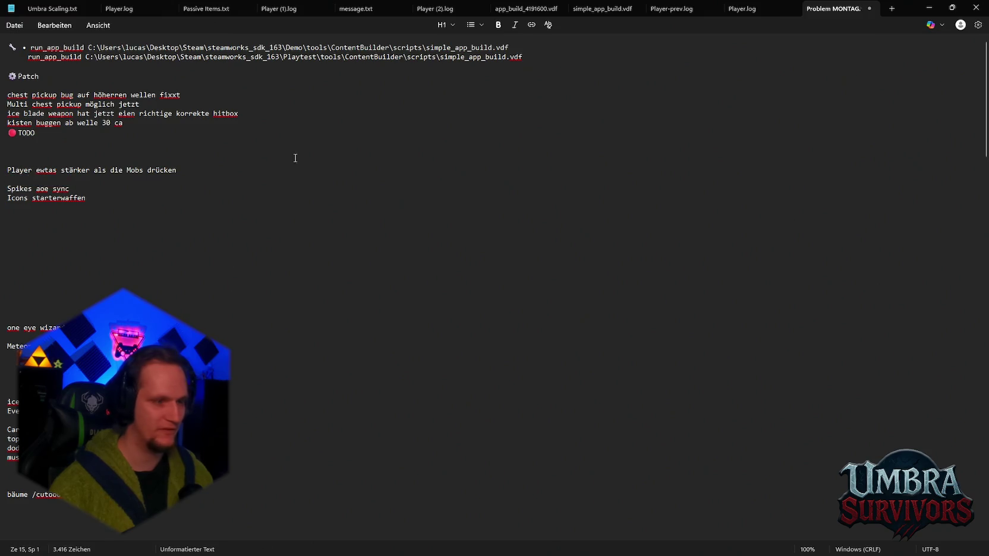
click(929, 8)
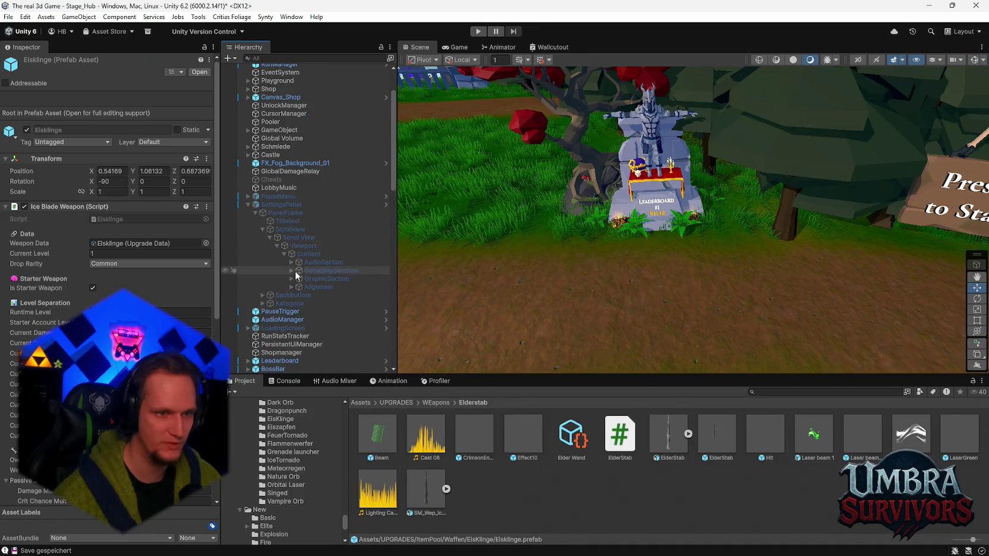
Step: Expand GameplaySection and Toggle_DamageNumbers in the Hierarchy to reveal their children
click(291, 278)
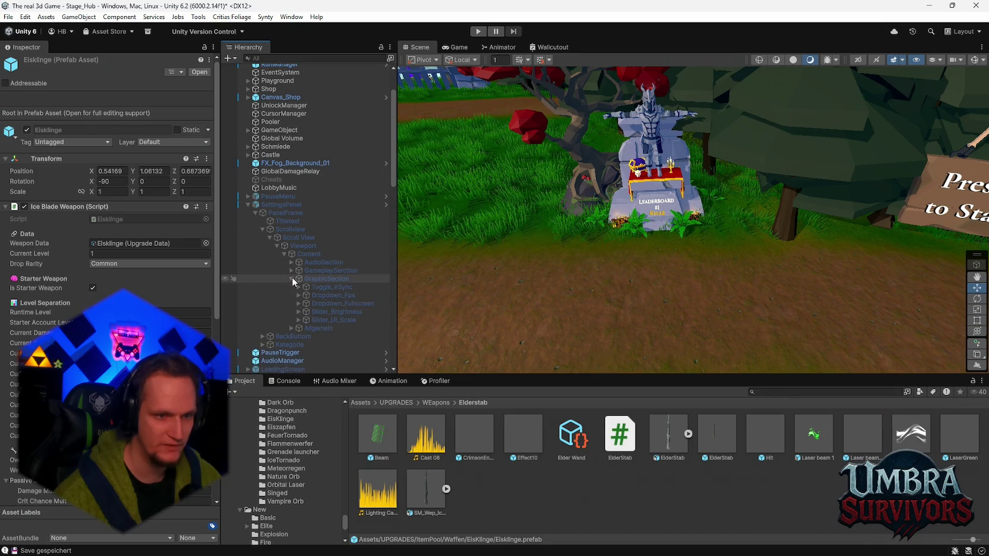
click(292, 276)
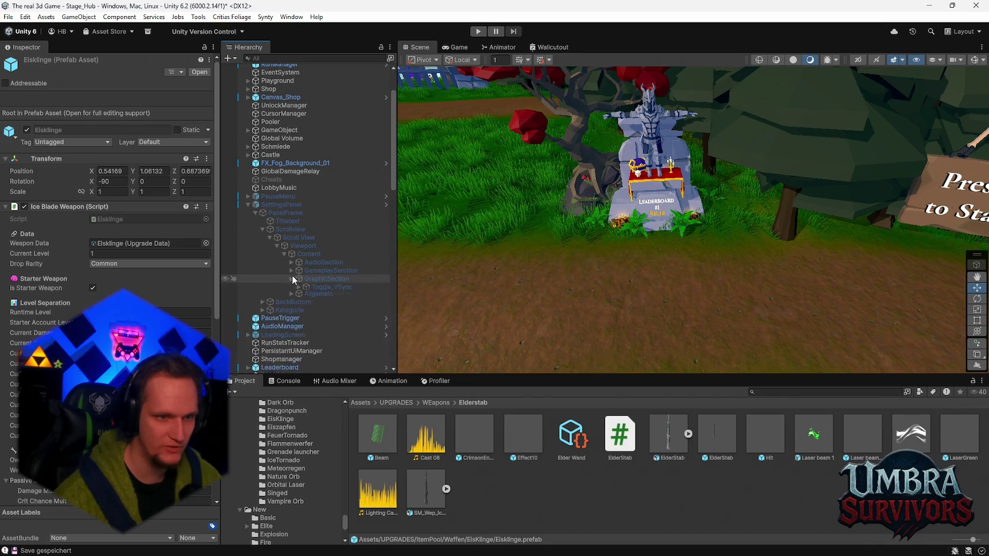
click(291, 271)
click(307, 295)
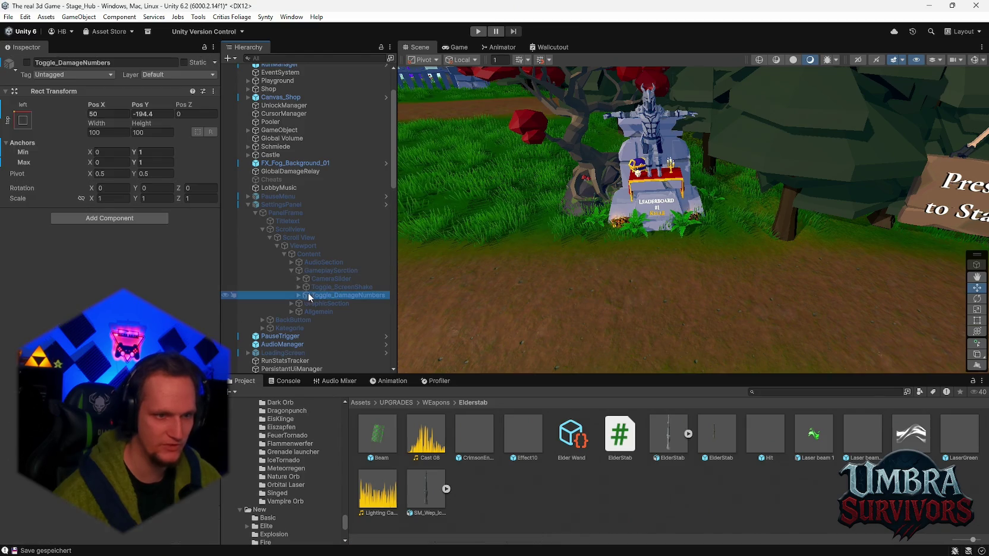
click(298, 295)
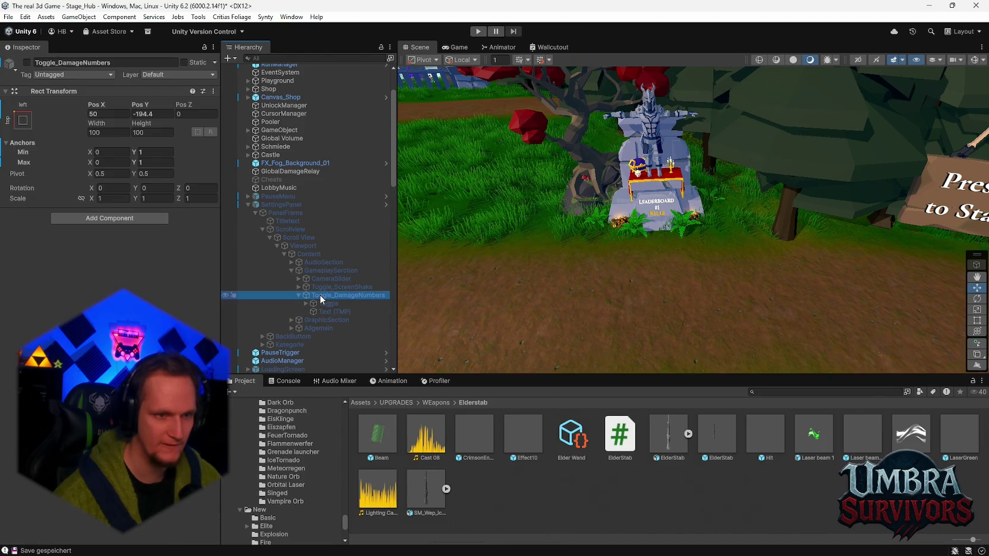
Step: Select SettingsPanel and check a component's options menu without choosing anything
click(281, 205)
scroll(149, 249, down, 5)
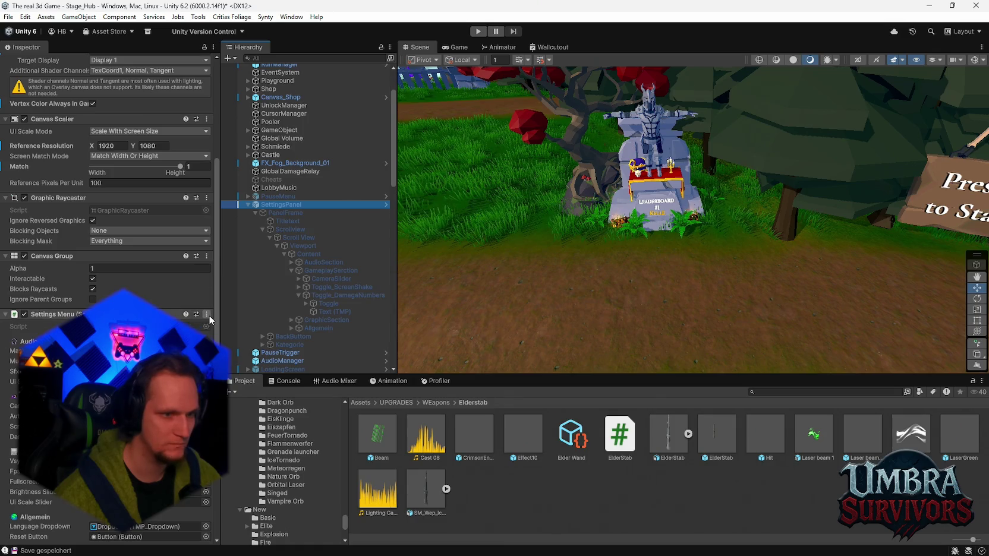
click(206, 314)
click(279, 441)
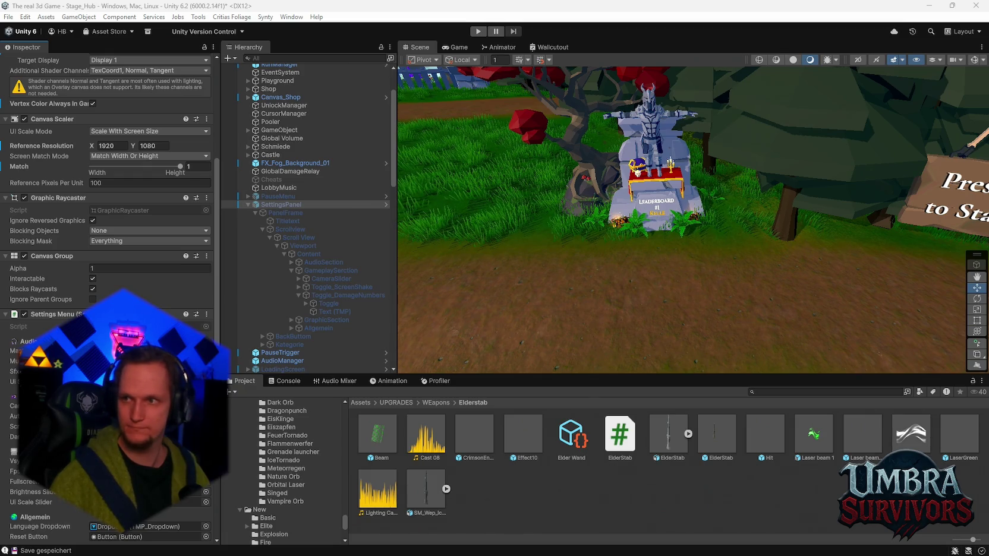
Step: Search the project assets for 'menu' and open the UI PauseMenu folder
click(766, 392)
text(sett)
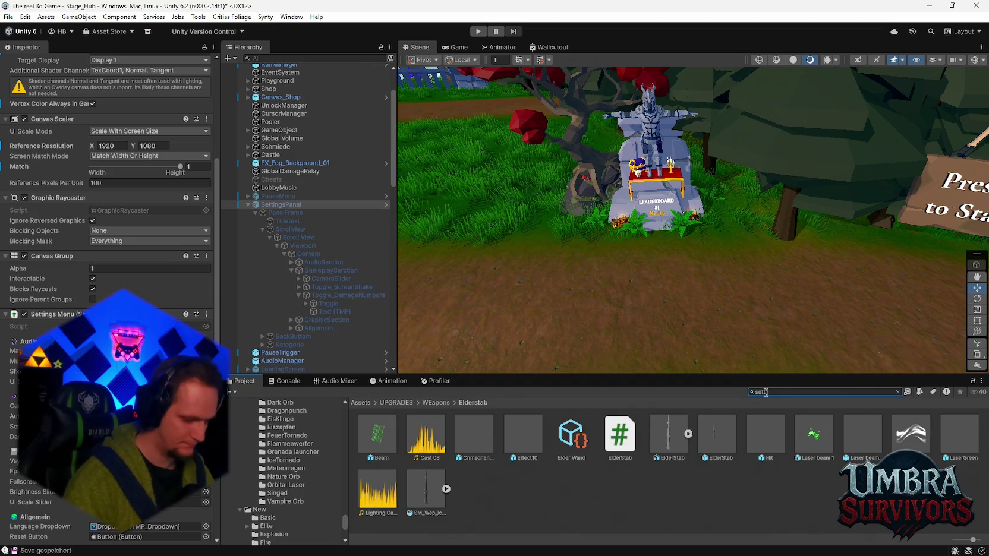
text(ing s)
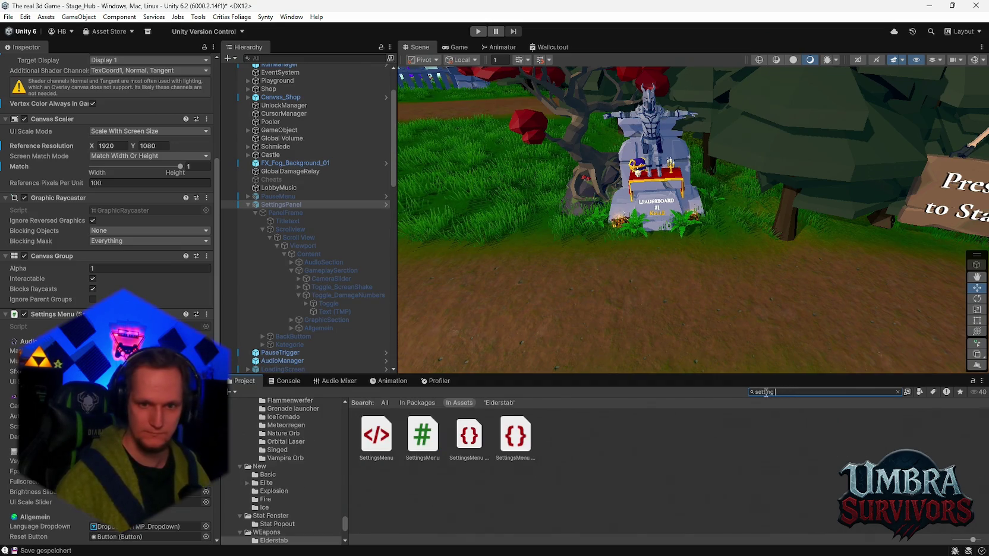
key(BackSpace)
key(BackSpace)
key(BackSpace)
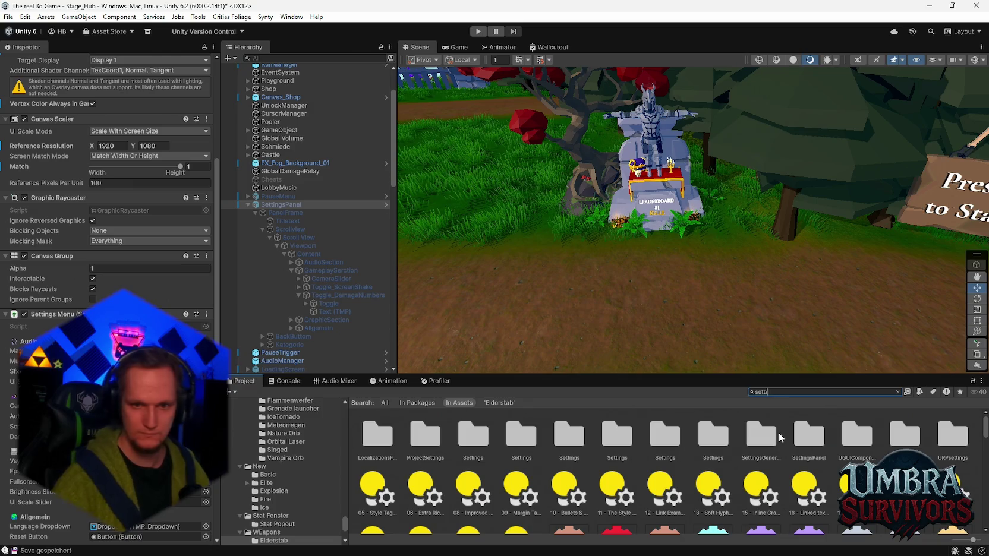
key(BackSpace)
key(BackSpace)
key(BackSpace)
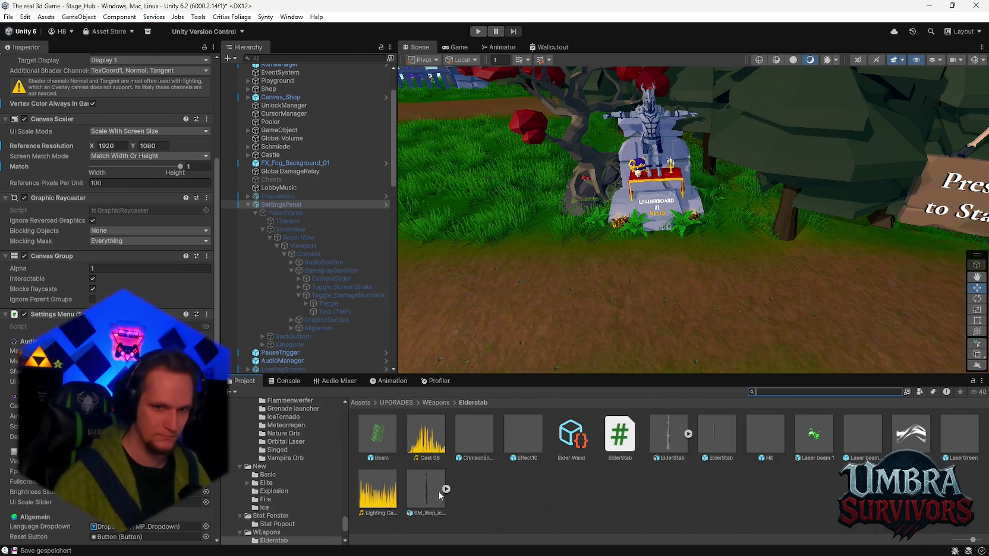
text(men)
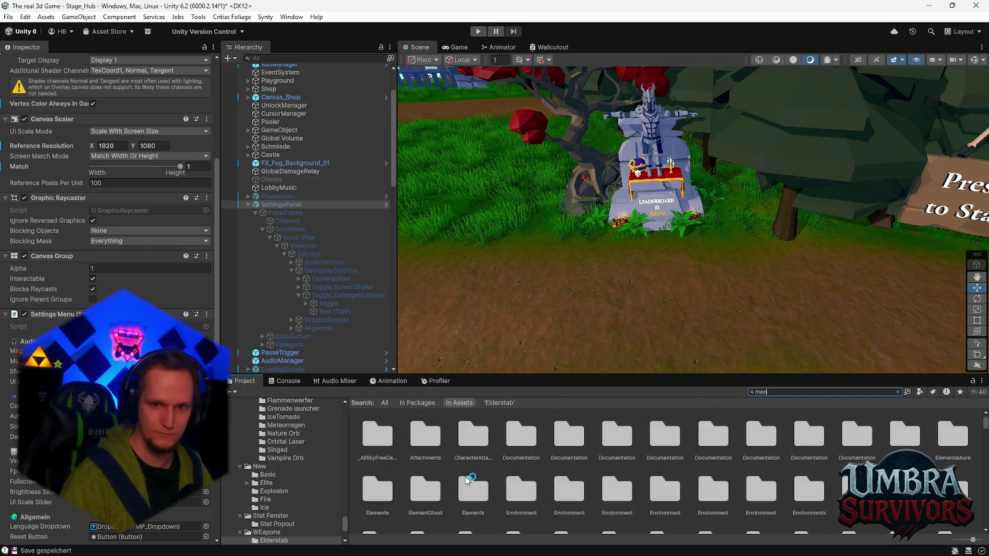
text(u)
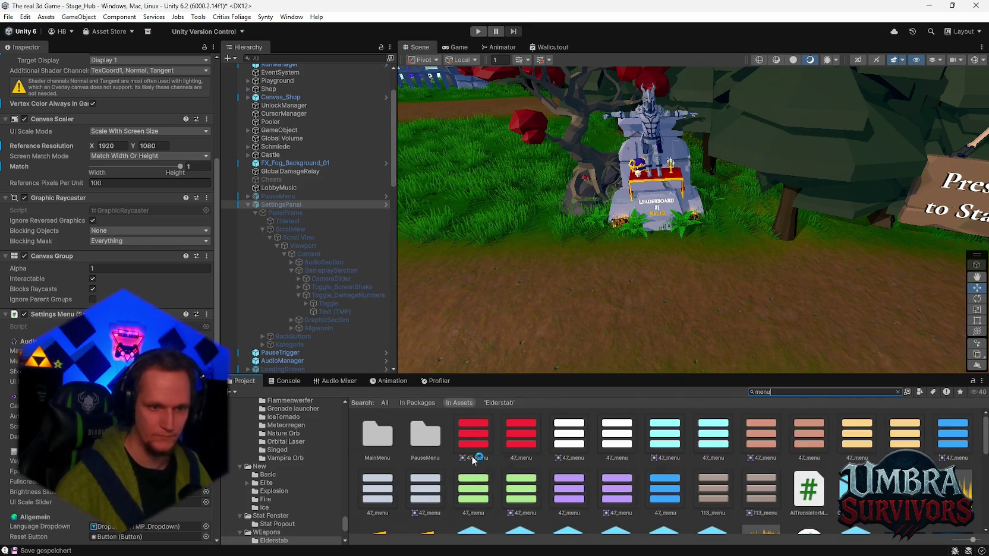
double_click(425, 434)
Step: Create a new empty C# script named 'DMG numbers' in the PauseMenu folder
right_click(465, 496)
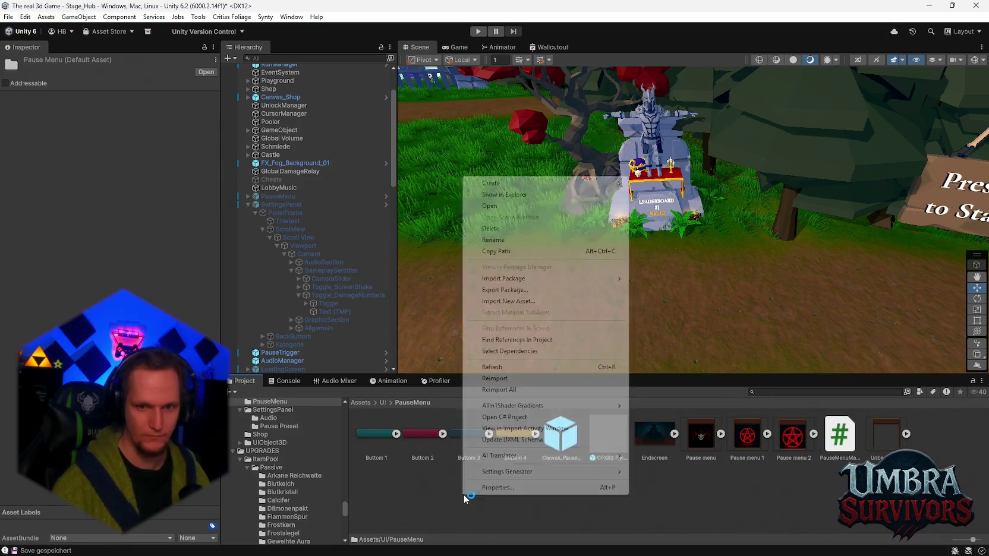
mouse_move(578, 183)
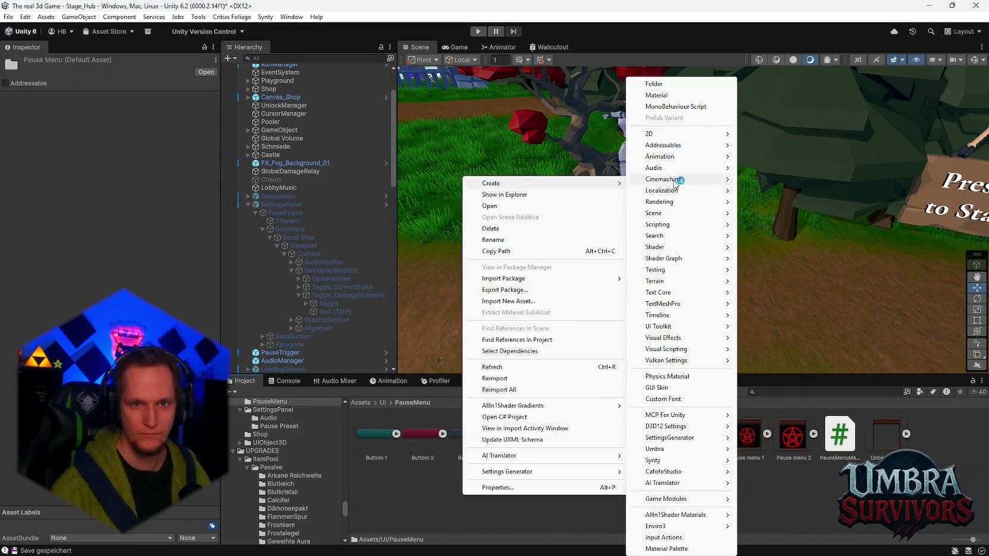
mouse_move(683, 224)
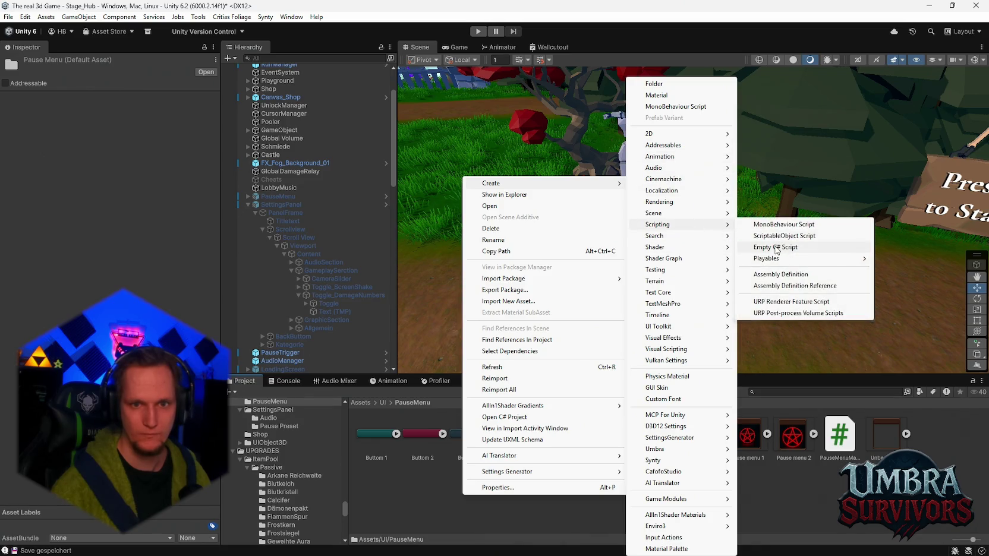
click(775, 247)
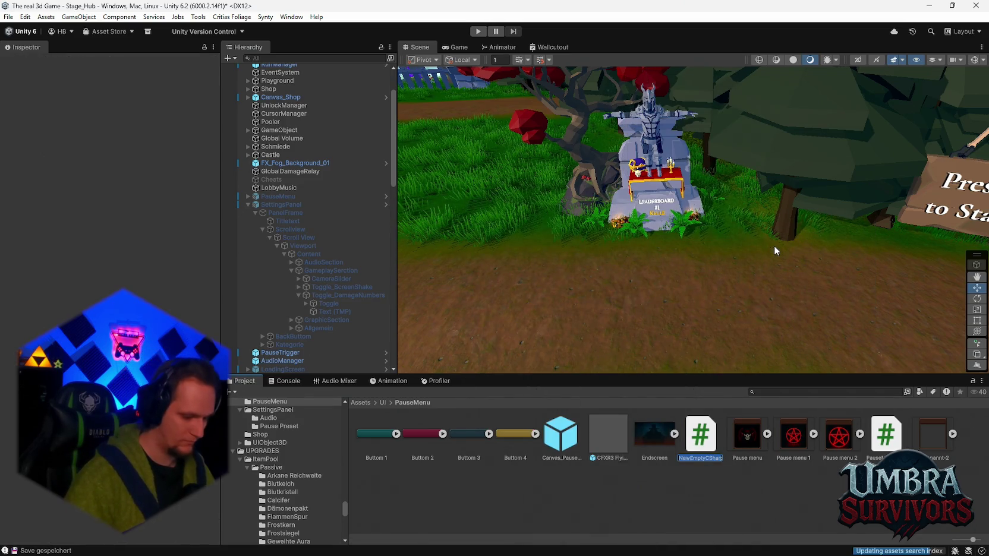
text(DMG numbers)
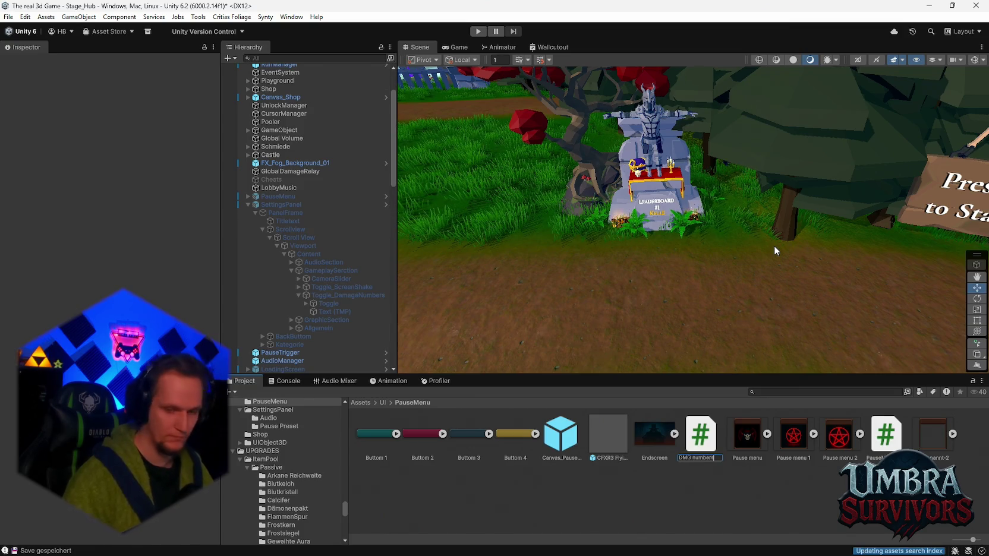
Step: Confirm the 'DMG numbers' script name, then clear the selection once the DamageNumbersSettings code reimports
key(Return)
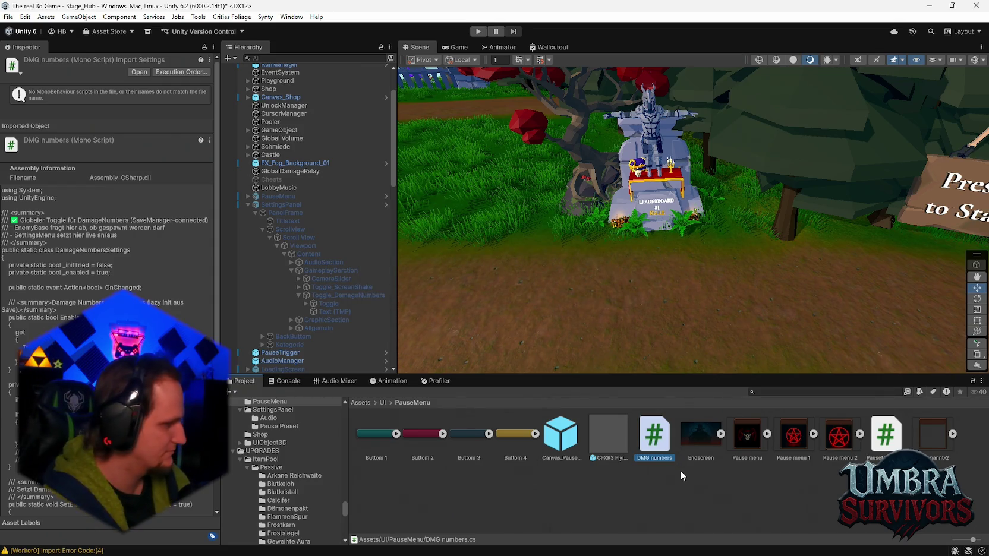
click(680, 471)
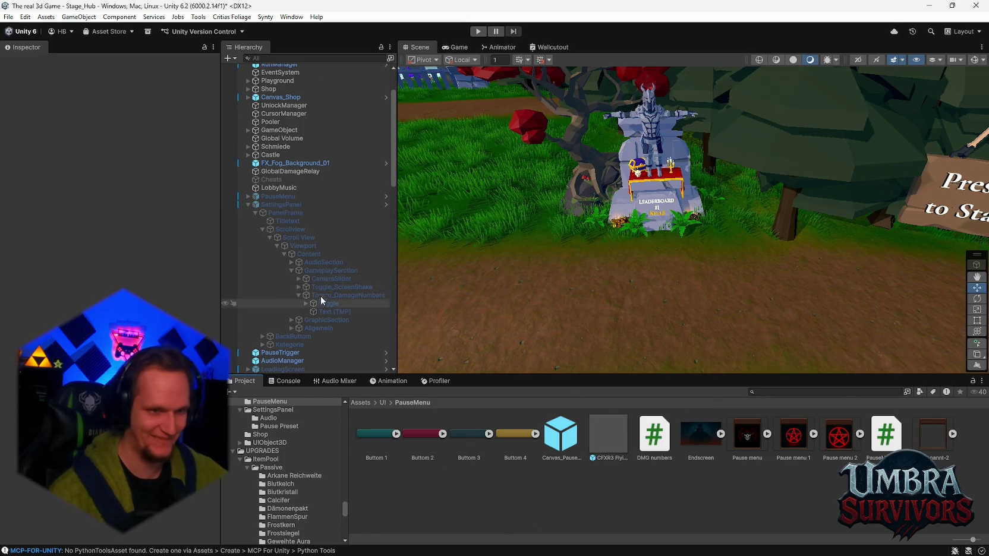
Step: Activate SettingsPanel, GameplaySection and Toggle_DamageNumbers so the Schadenszahlen toggle appears
click(282, 204)
click(27, 62)
click(454, 47)
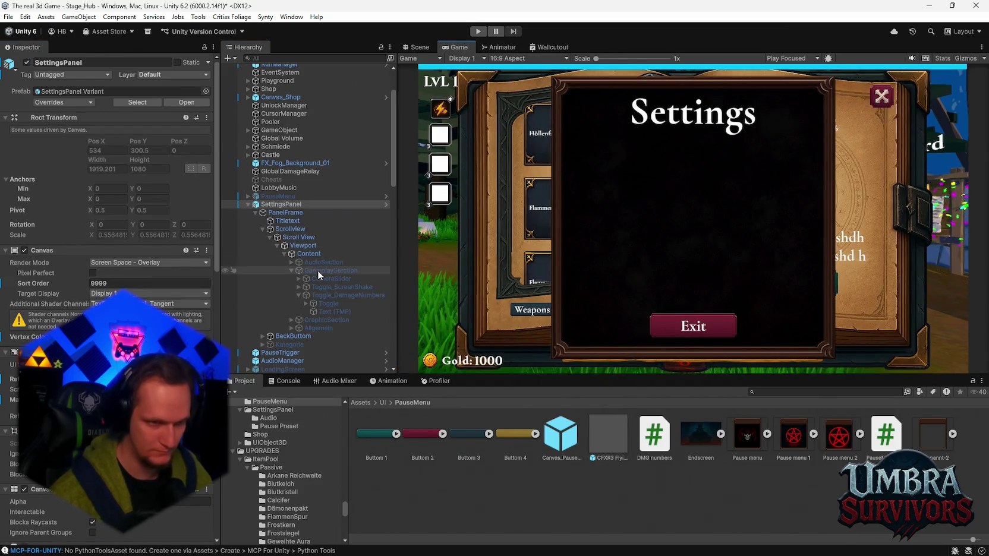
click(317, 270)
click(27, 63)
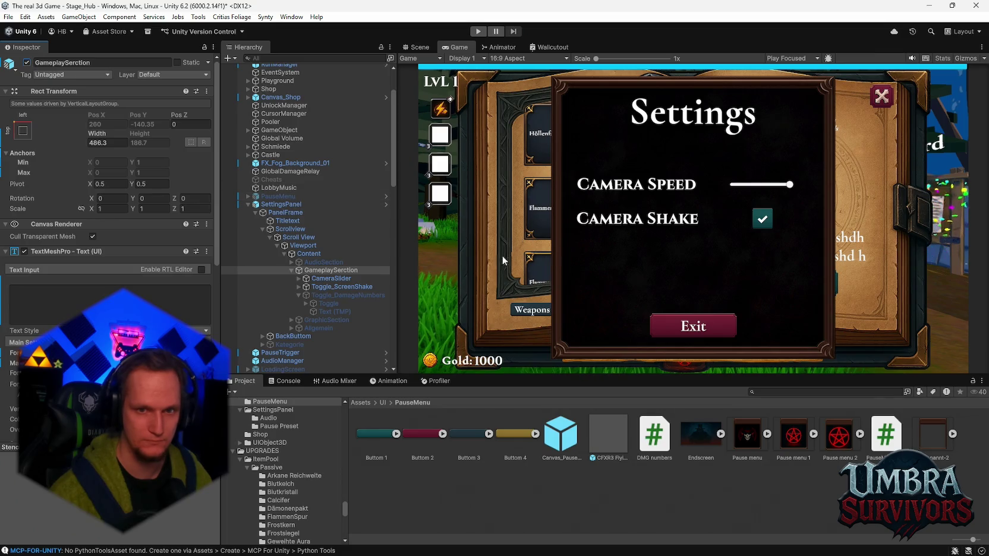
click(329, 294)
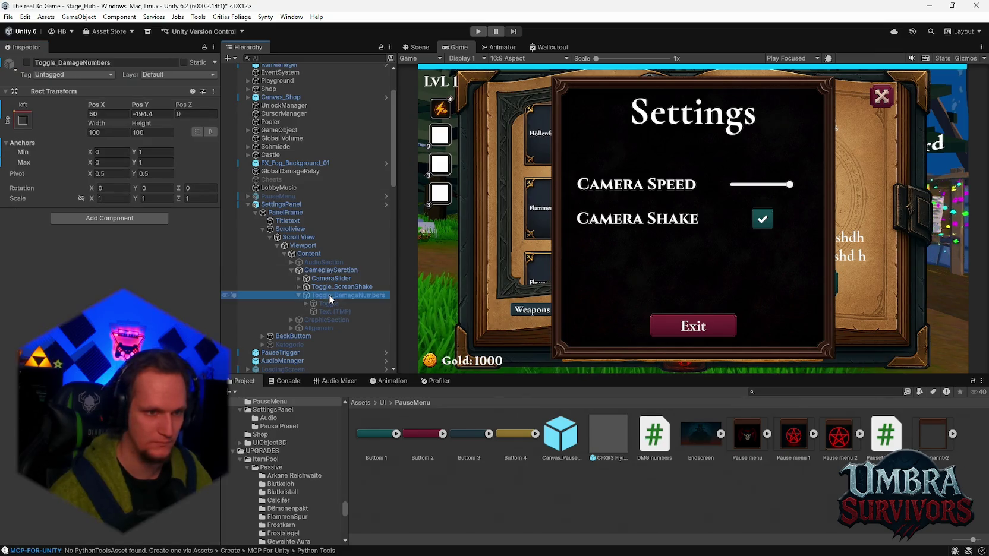
click(27, 62)
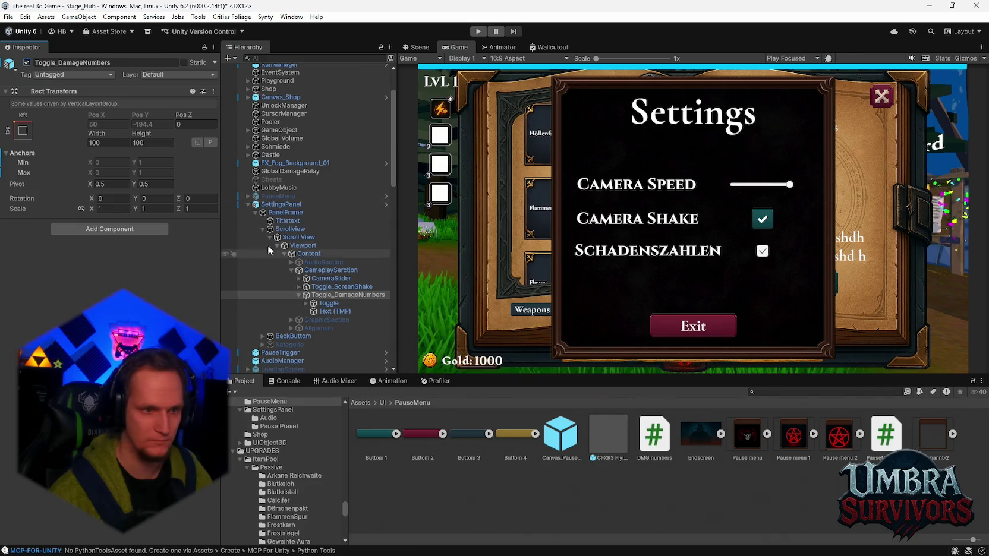
Step: Disable Toggle_ScreenShake to hide Camera Shake, then select the damage toggle's label text
click(328, 302)
click(324, 294)
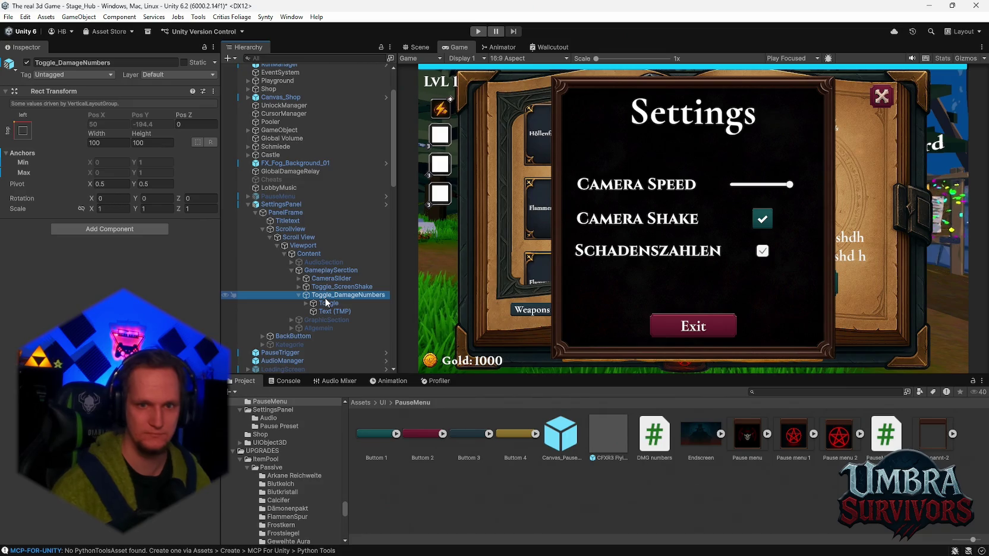
click(334, 286)
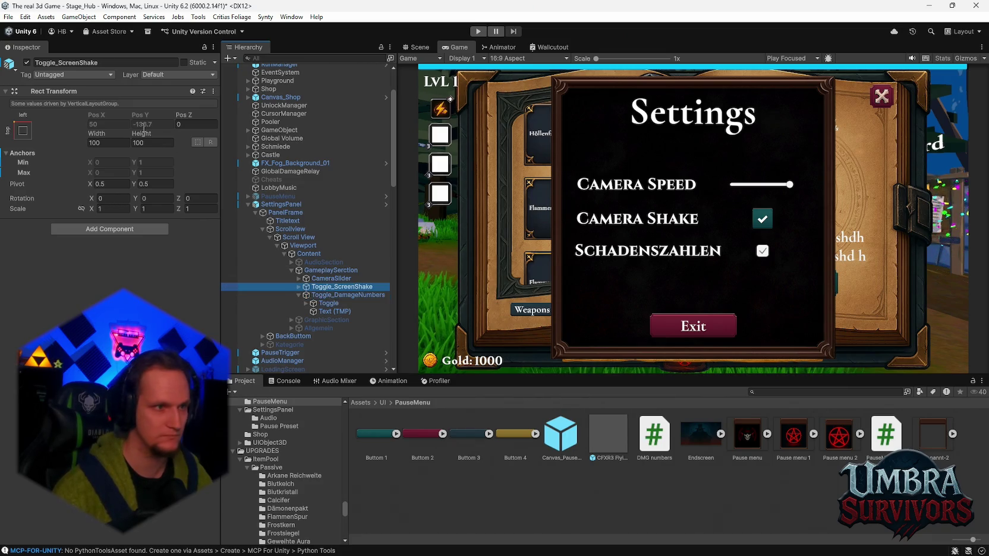
click(27, 63)
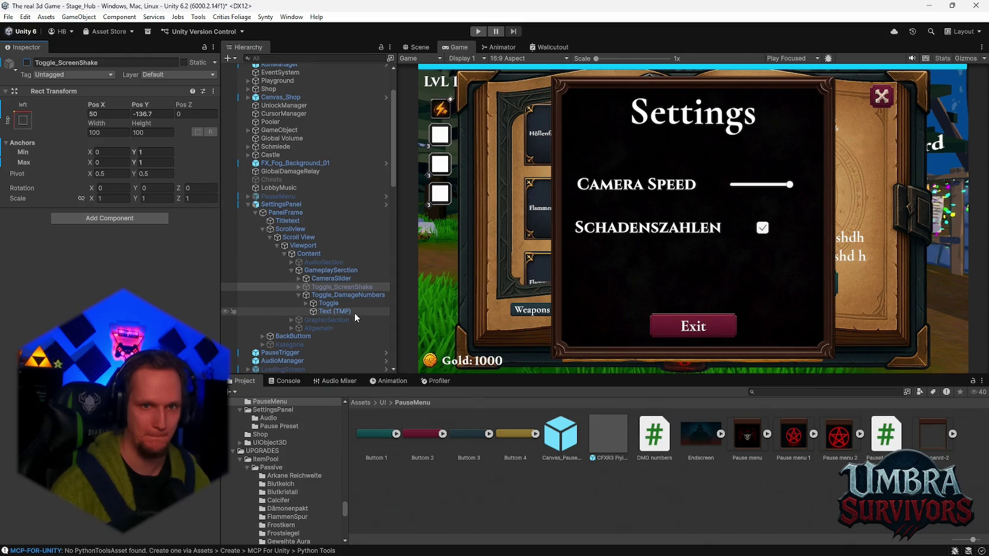
click(335, 295)
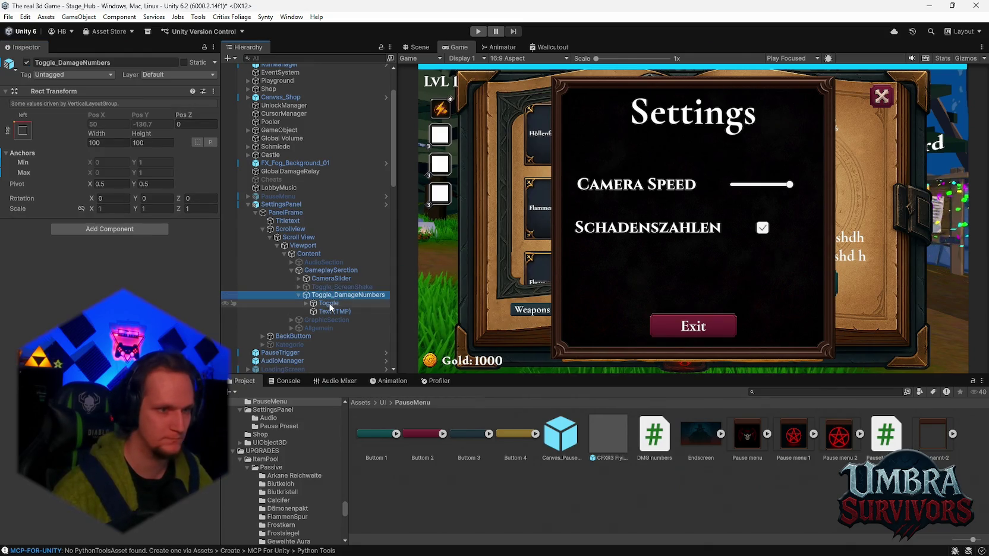
click(328, 303)
click(333, 311)
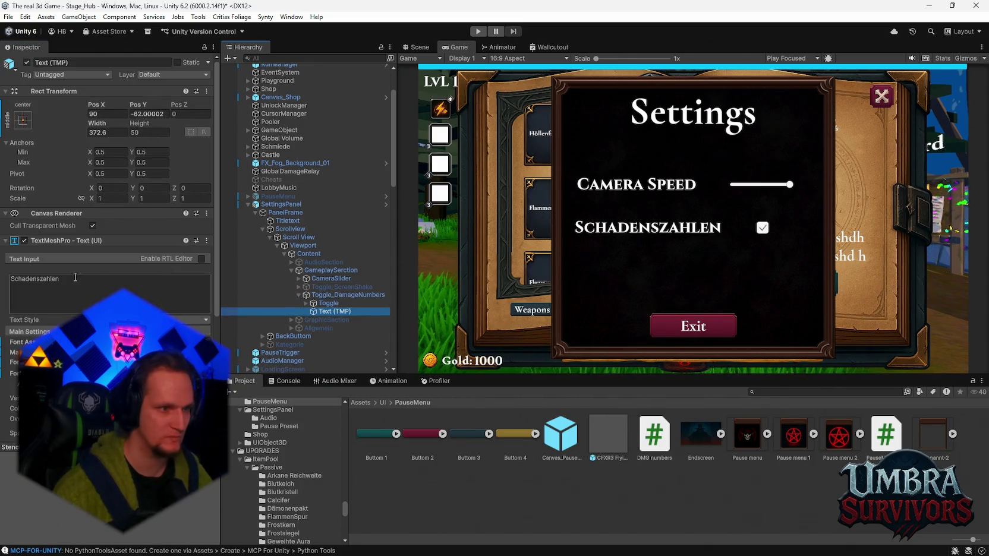
Step: Change the toggle label text to 'Damage Numbers' and set its Font Asset to Umbra Font
double_click(75, 282)
text(Damage)
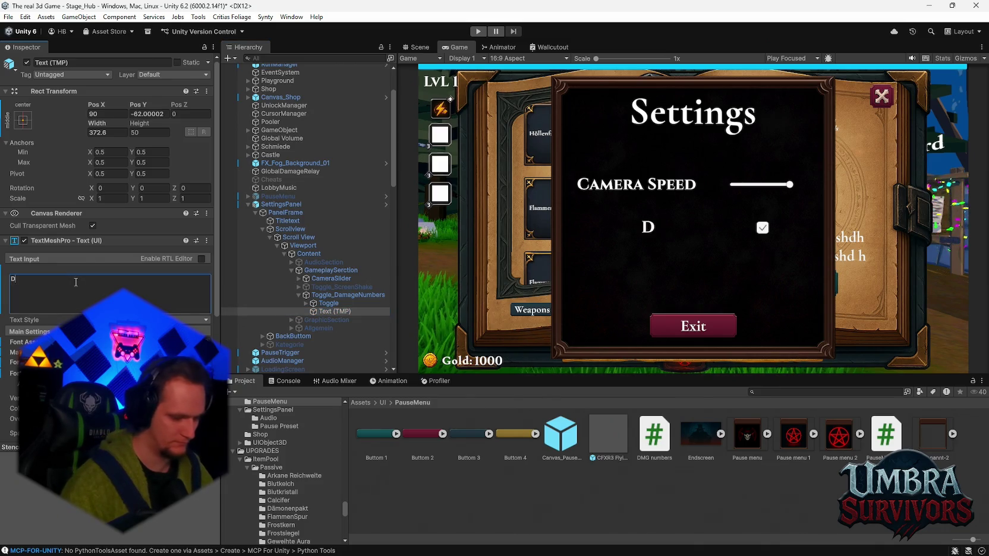
text( Numbers)
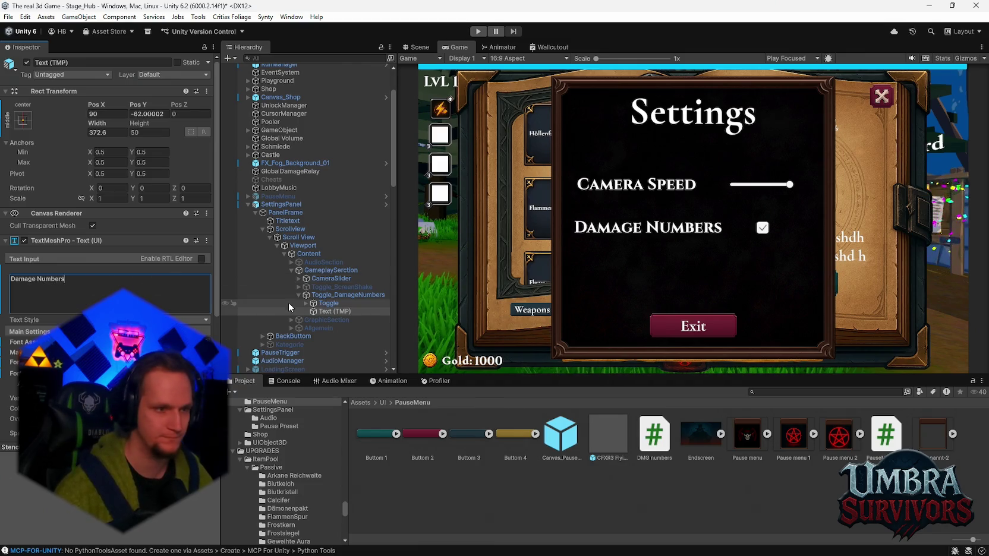
scroll(132, 281, down, 3)
click(148, 260)
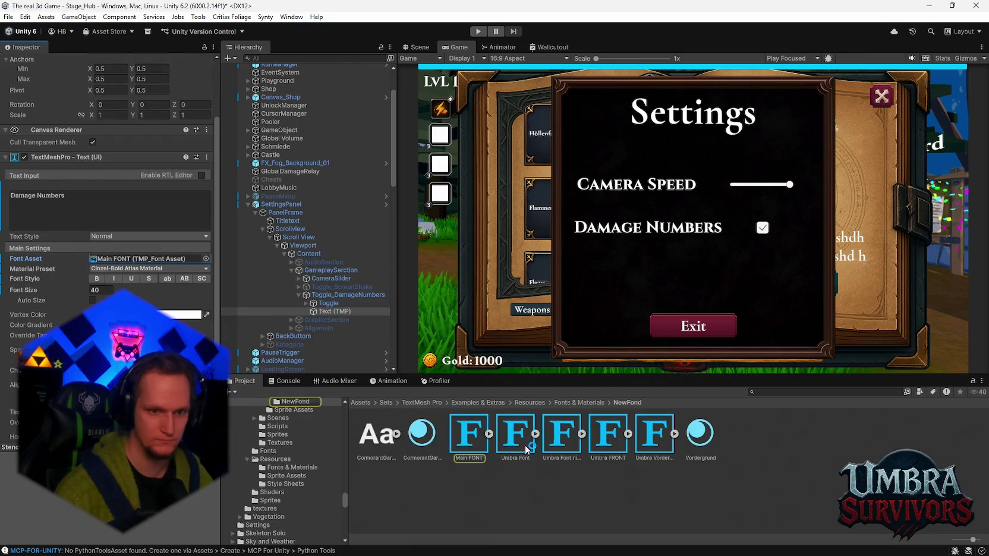
key(ctrl+v)
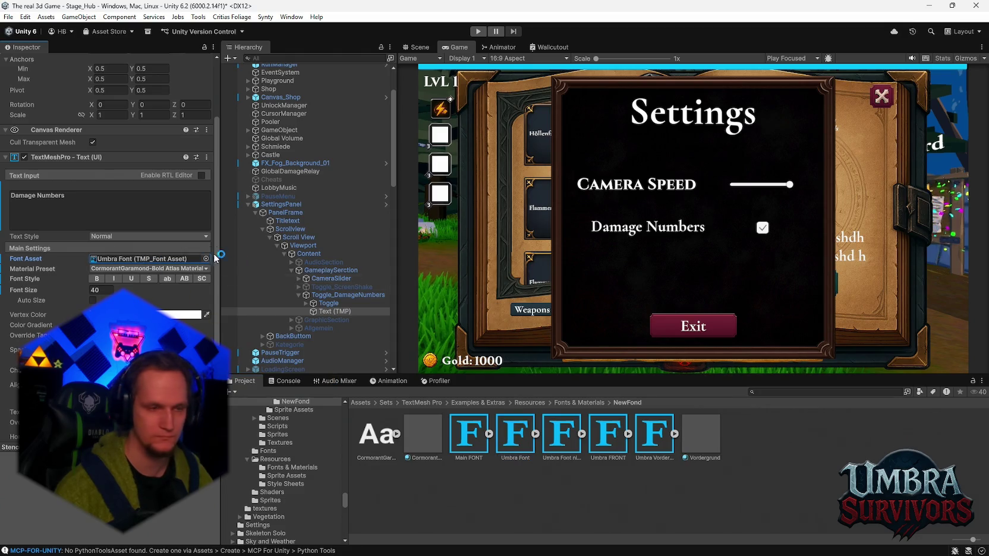
Step: Expand CameraSlider and step through its Slider, Background, Handle Slide Area and Handle parts
click(300, 278)
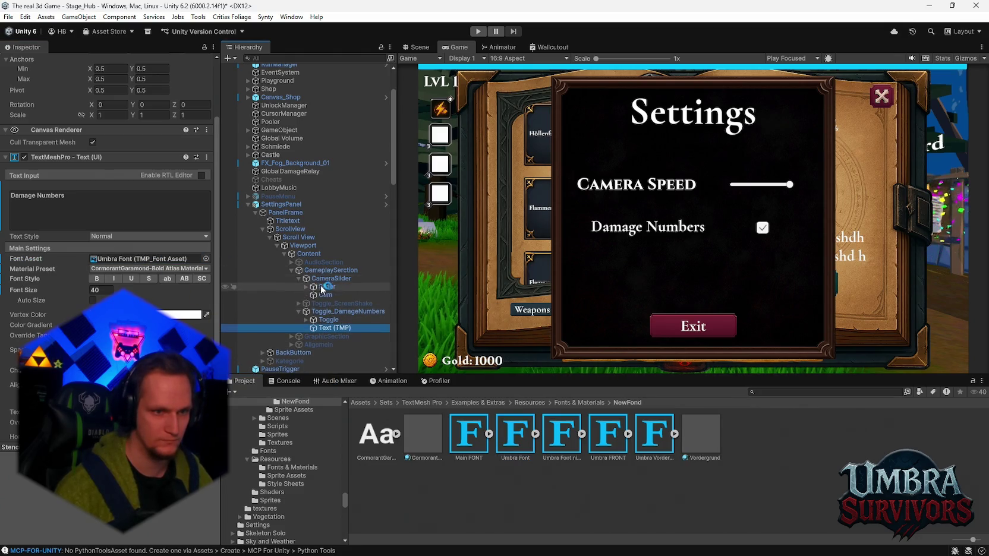
click(313, 288)
click(306, 287)
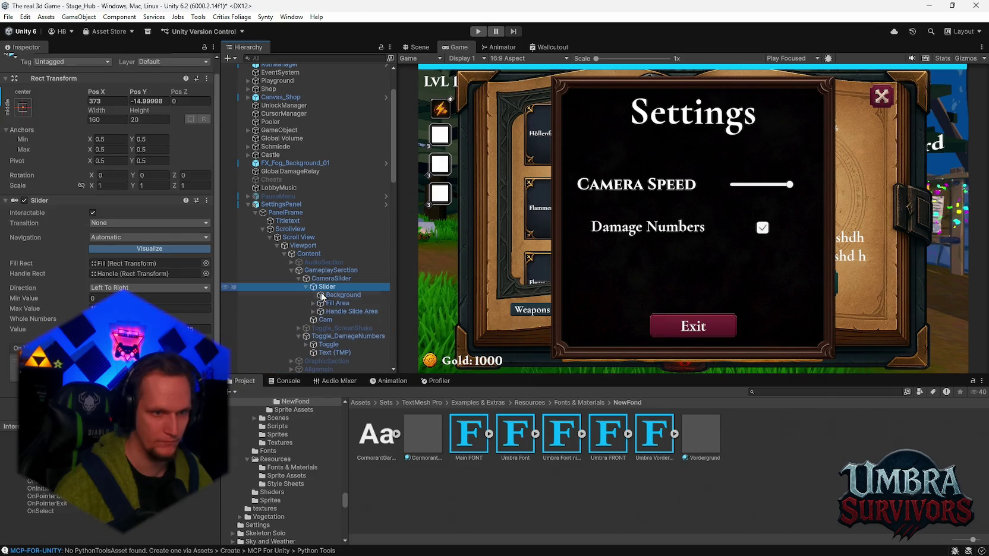
click(321, 295)
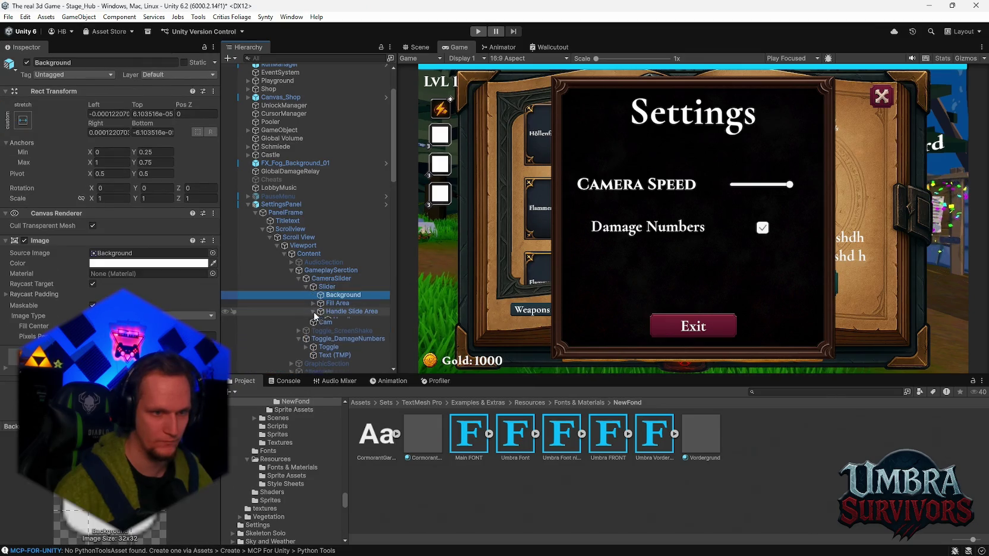
click(313, 312)
click(321, 287)
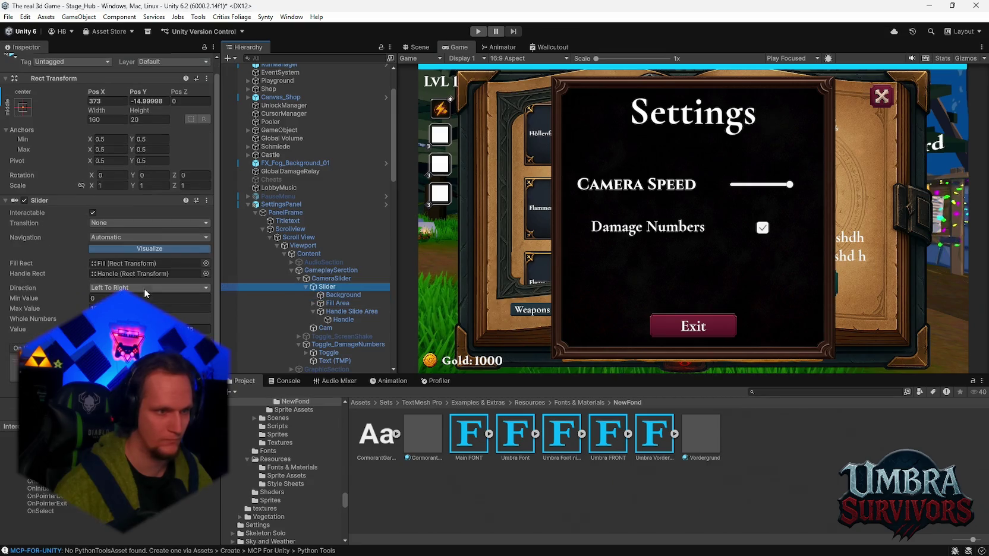
key(Up)
key(Up)
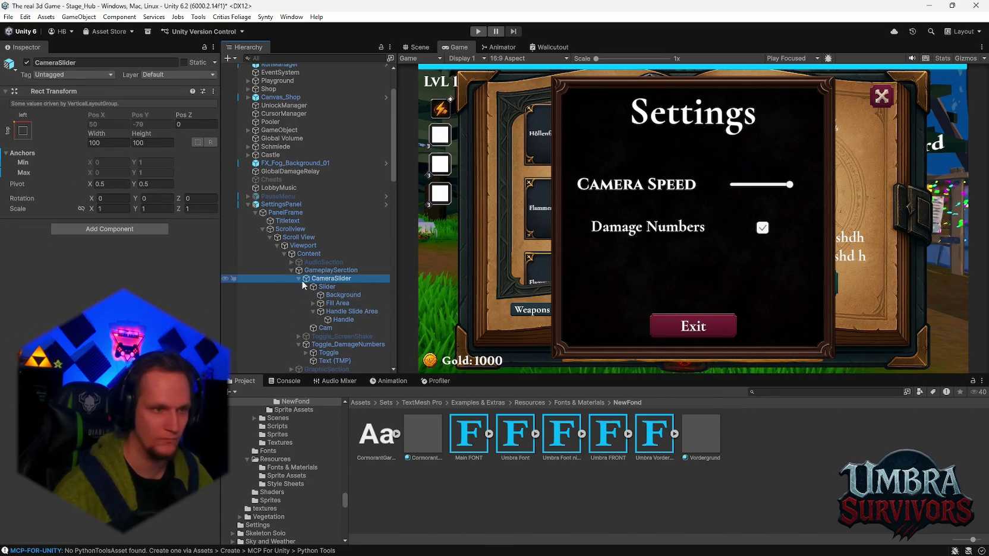
key(Down)
key(Down)
key(Down)
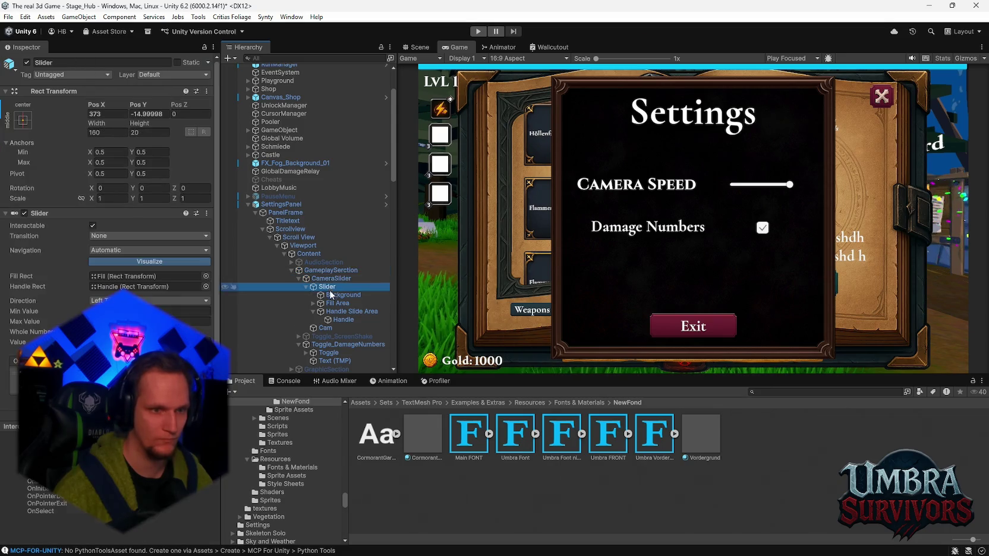
key(Up)
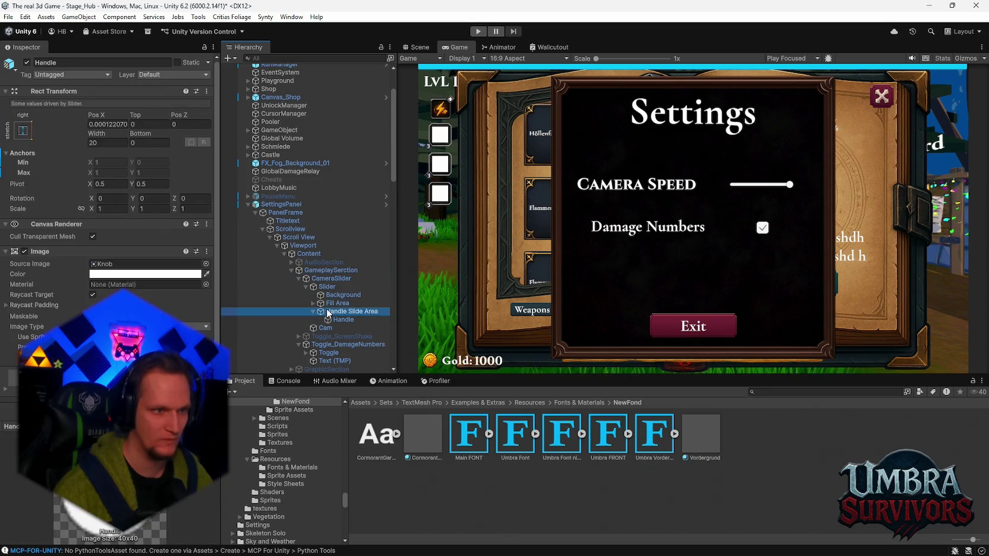
key(Down)
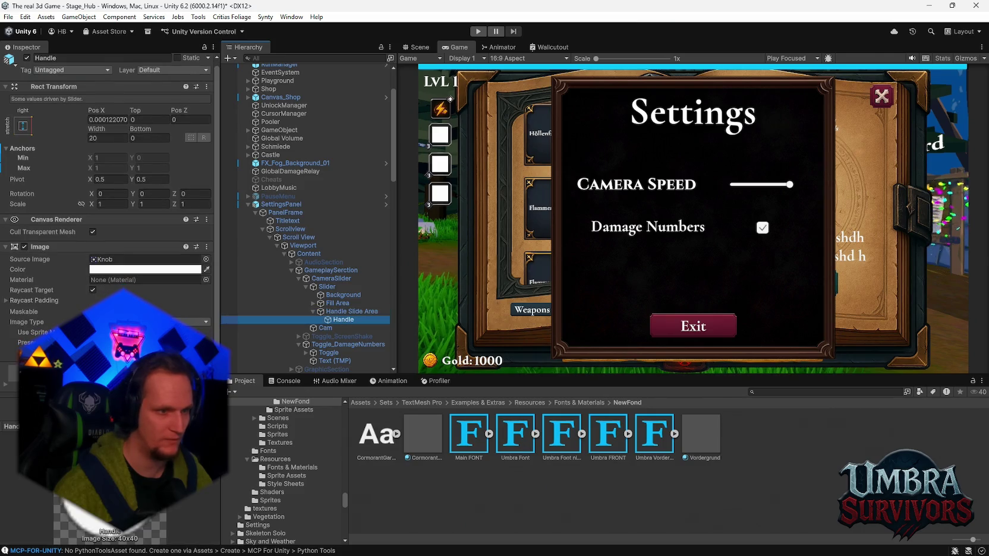
Step: Inspect Handle Slide Area, Fill, Fill Area, Slider and CameraSlider, then select the Cam label
click(321, 311)
click(313, 303)
click(335, 312)
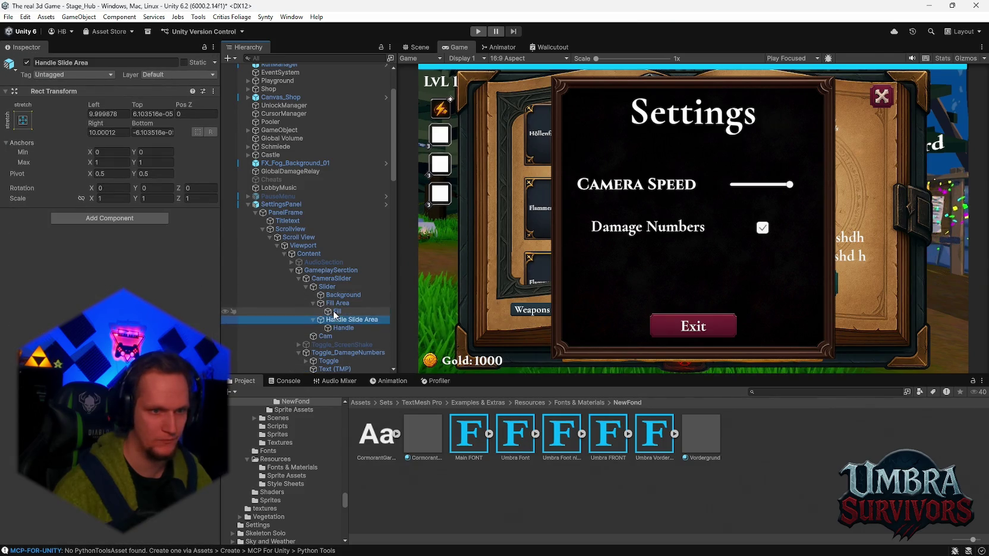
click(333, 304)
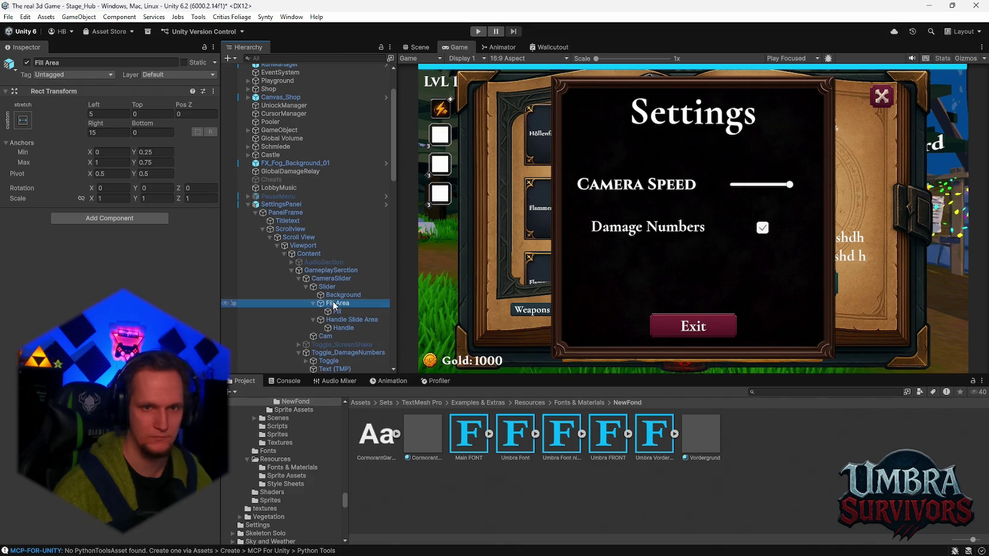
click(327, 287)
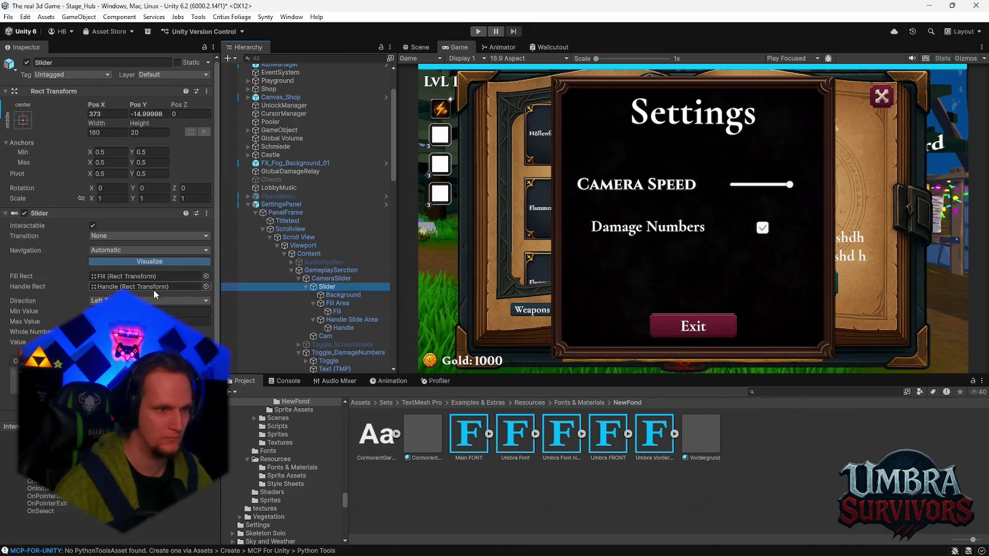
click(343, 279)
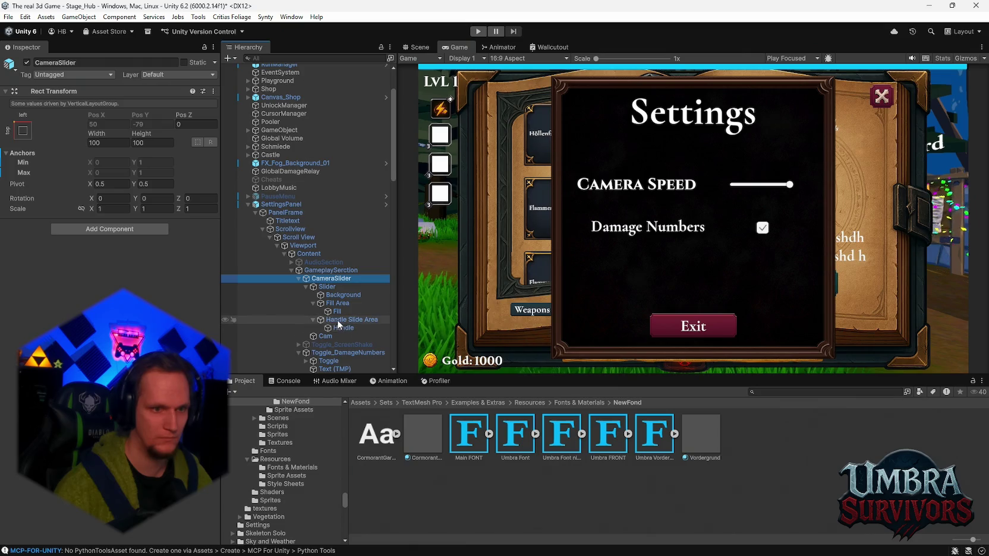
click(327, 336)
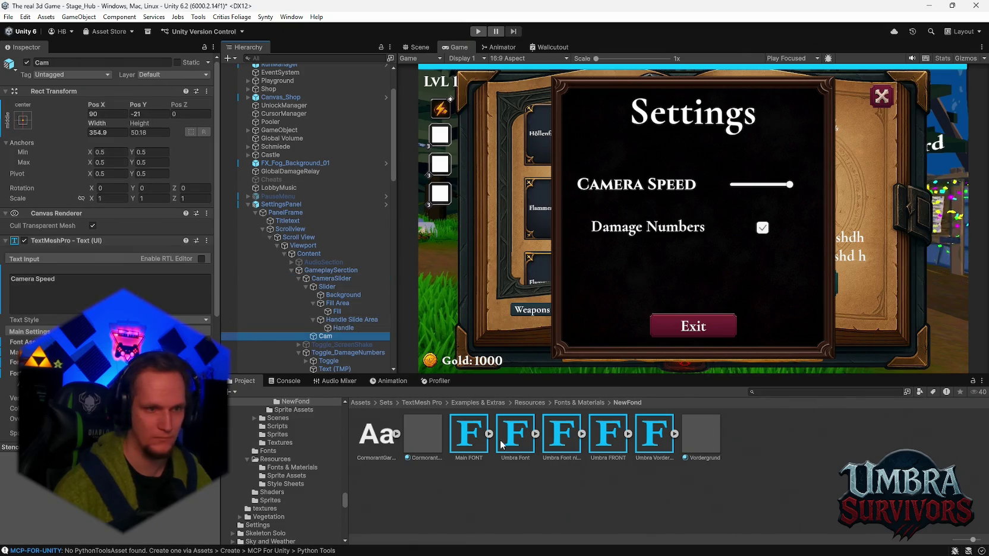
Step: Give the Camera Speed label the Damage Numbers font and shift it to Pos X 145.75
click(542, 450)
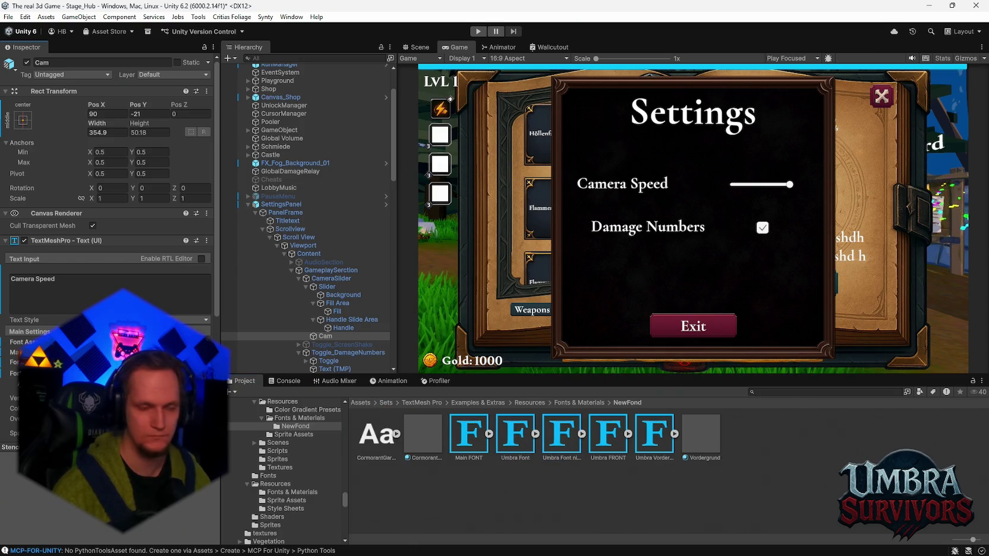
click(95, 293)
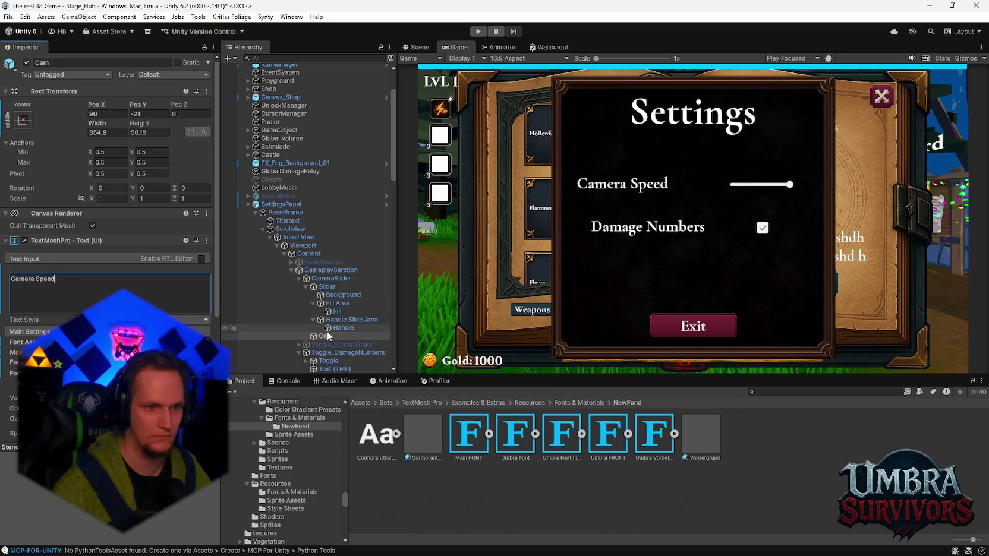
mouse_move(101, 107)
mouse_down()
mouse_move(291, 119)
mouse_move(273, 121)
mouse_up()
drag(63, 259, 75, 262)
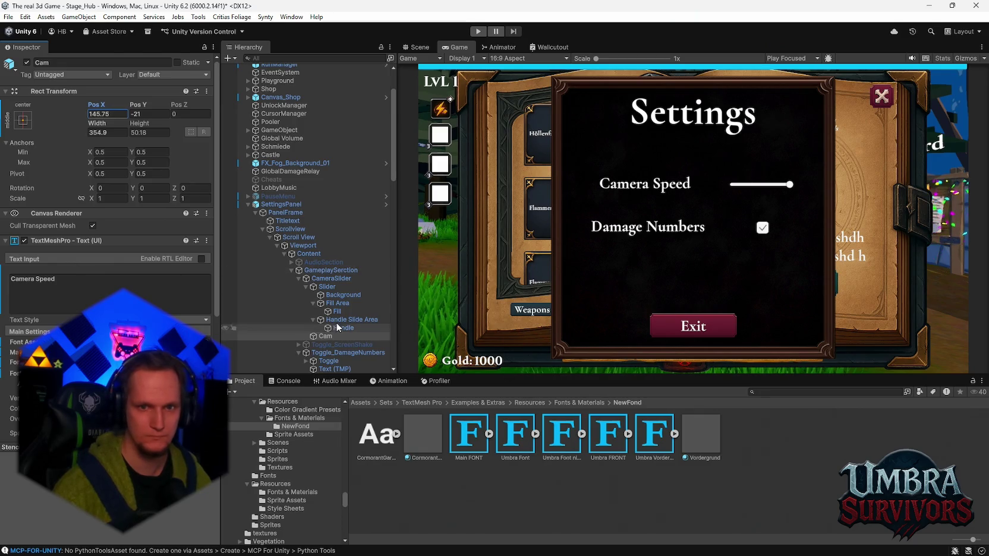
Step: Scroll the Hierarchy and select the SettingsPanel object
scroll(307, 314, down, 5)
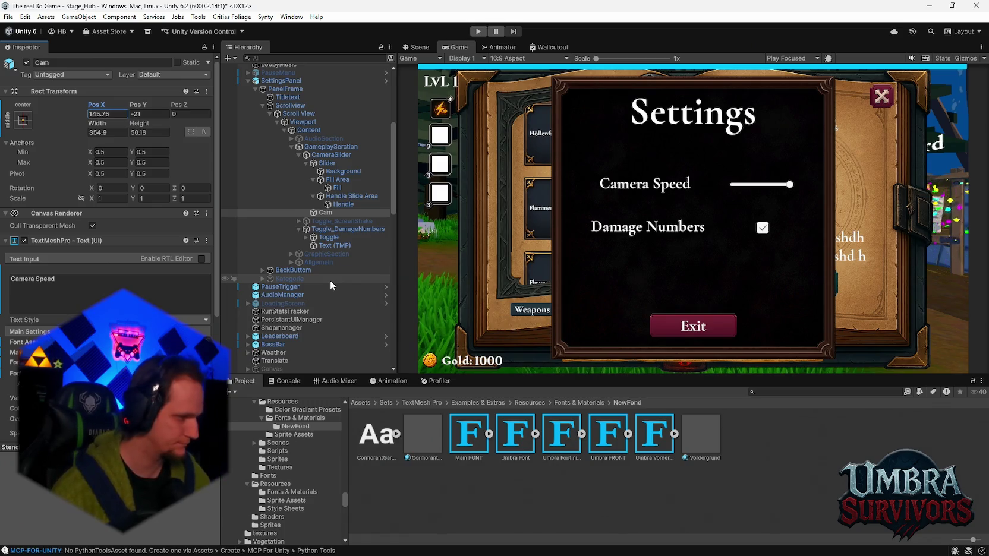
scroll(264, 317, up, 8)
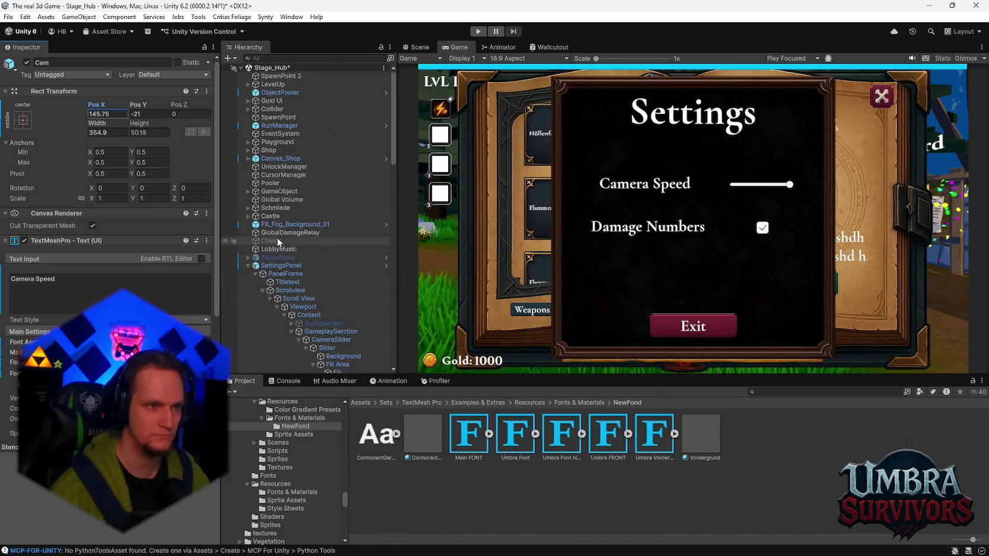
scroll(269, 256, down, 5)
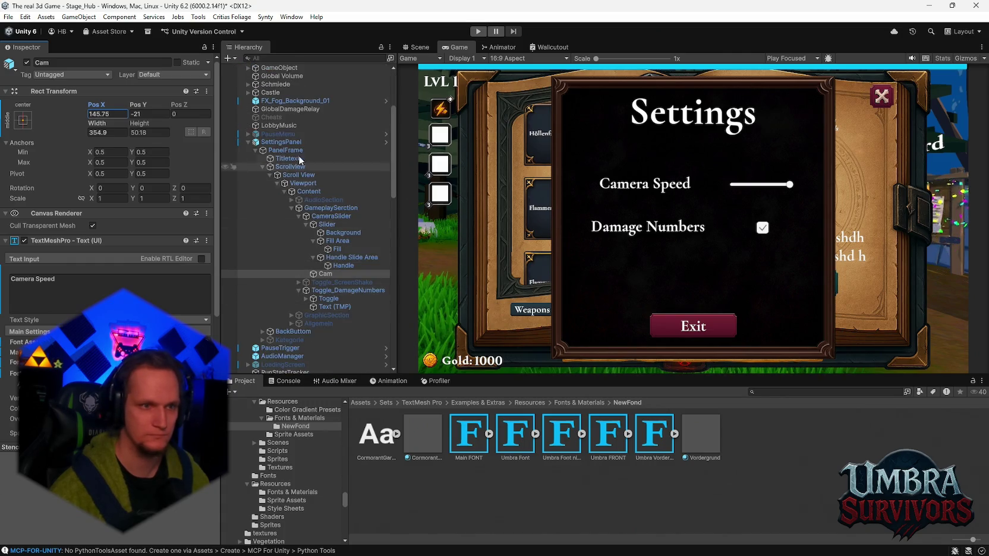
click(280, 142)
Step: Deactivate the settings panel and restart Play mode to test the changes
click(27, 62)
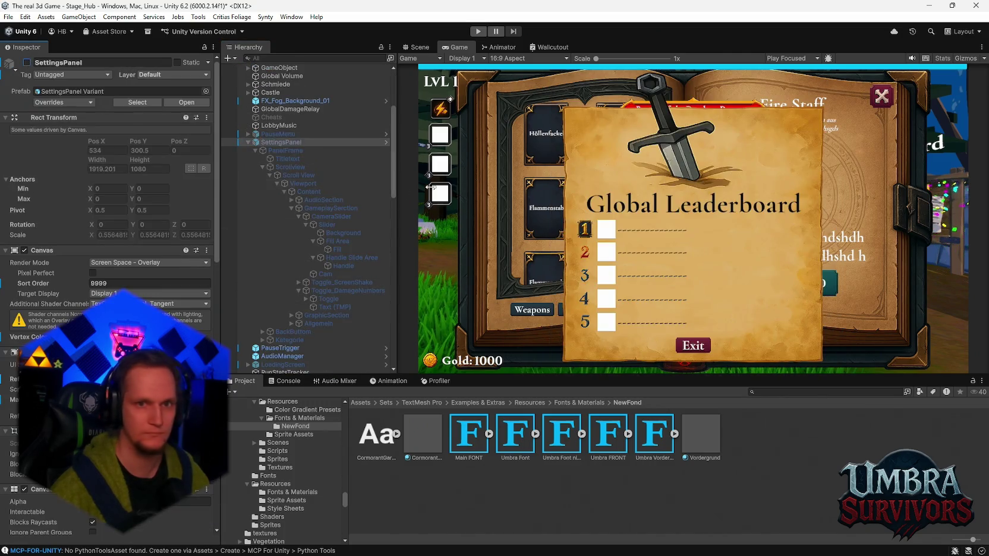
click(479, 32)
click(478, 32)
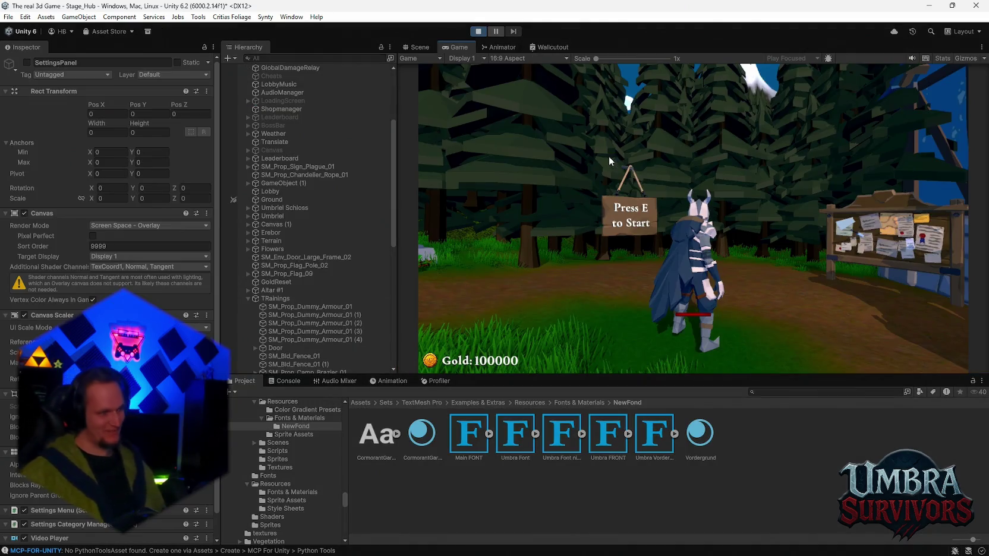
Step: Start a run at the sign, pick Fire Tornado, fight in Stage_Forest, then pause
key(w)
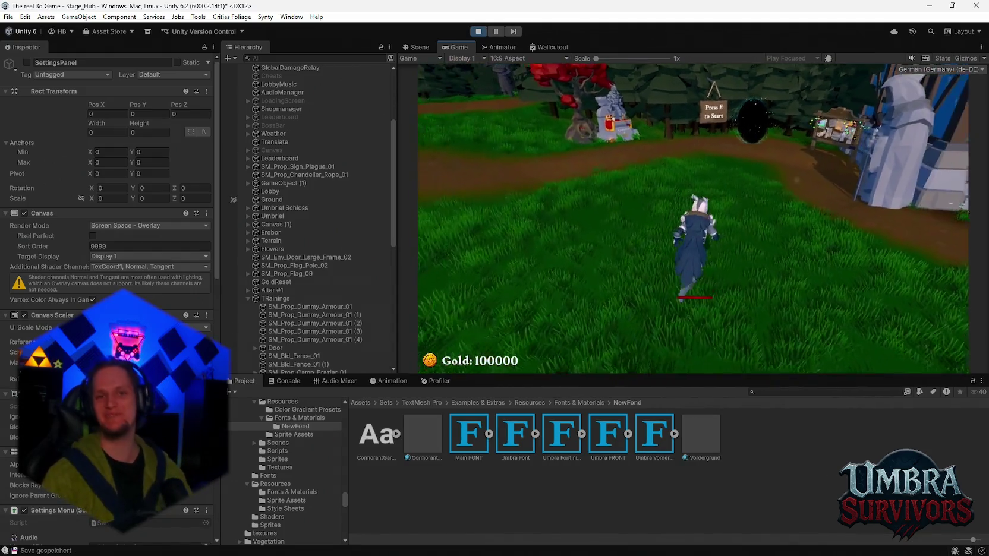
key(w)
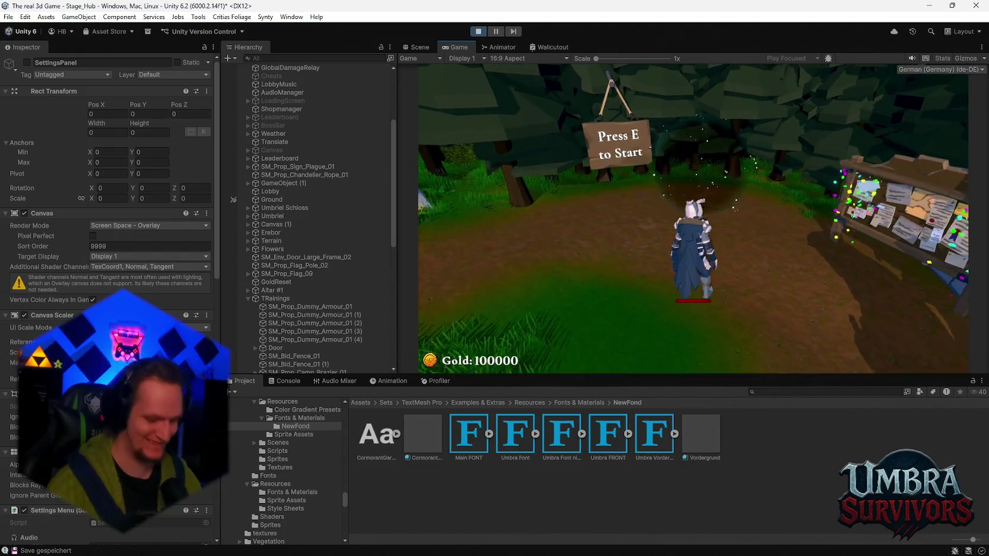
key(e)
click(703, 230)
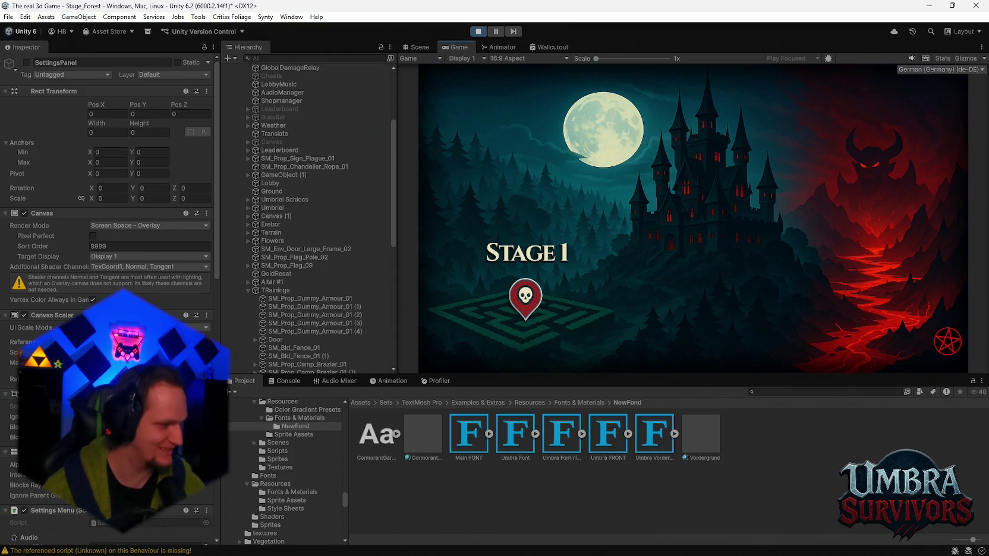
click(692, 315)
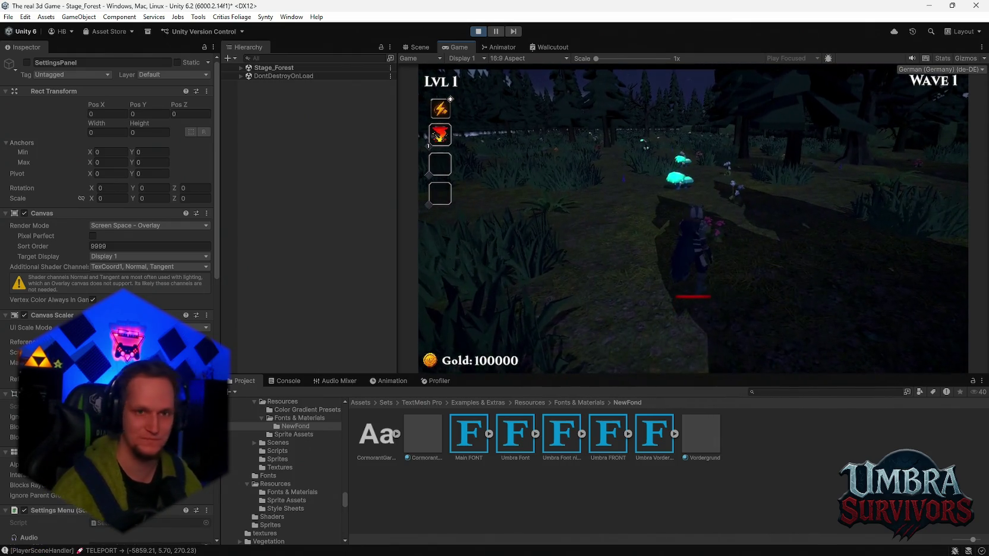
key(w)
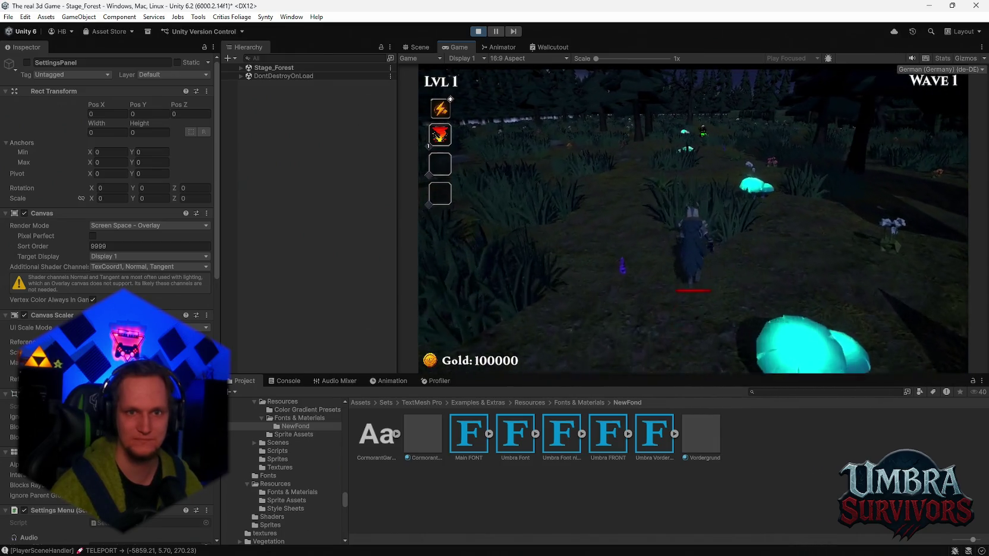
key(a)
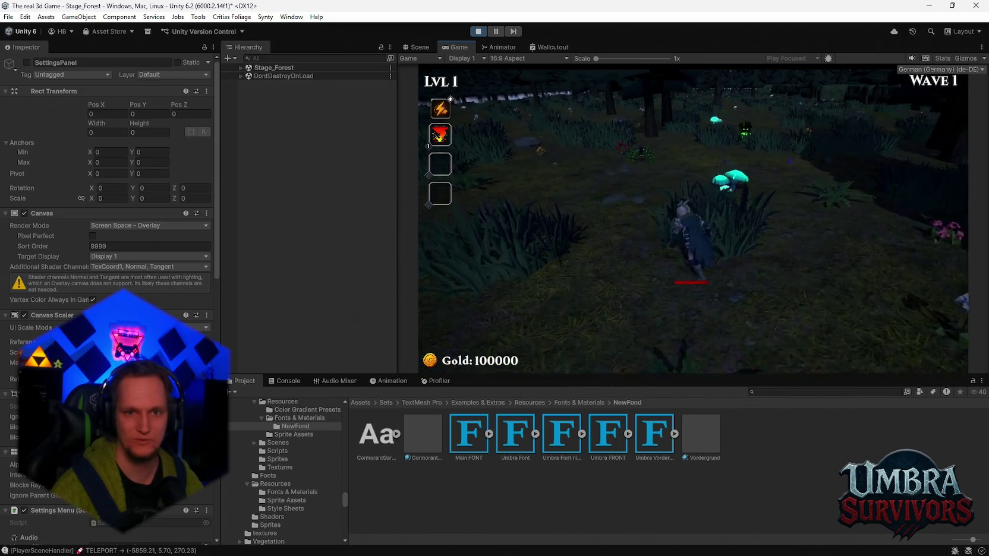
key(s)
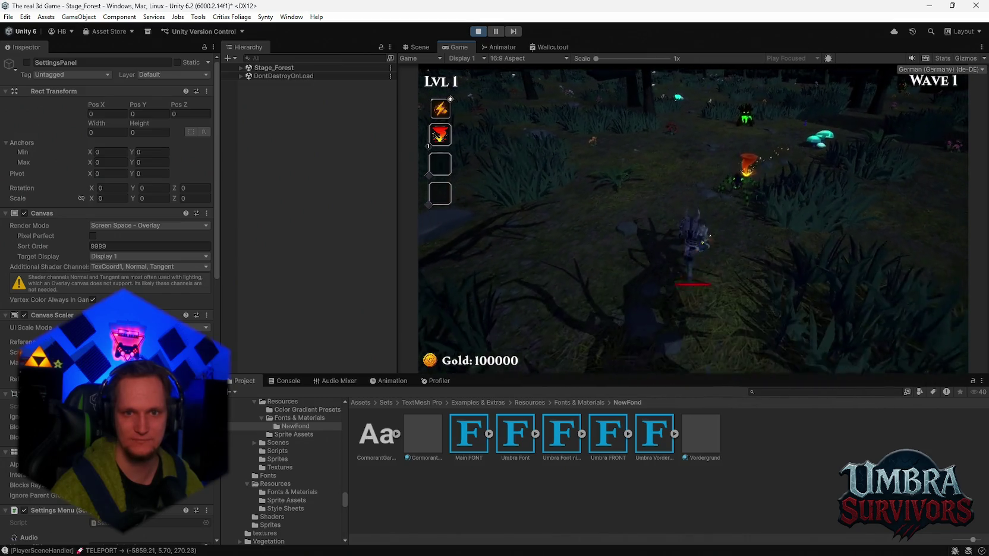
key(a)
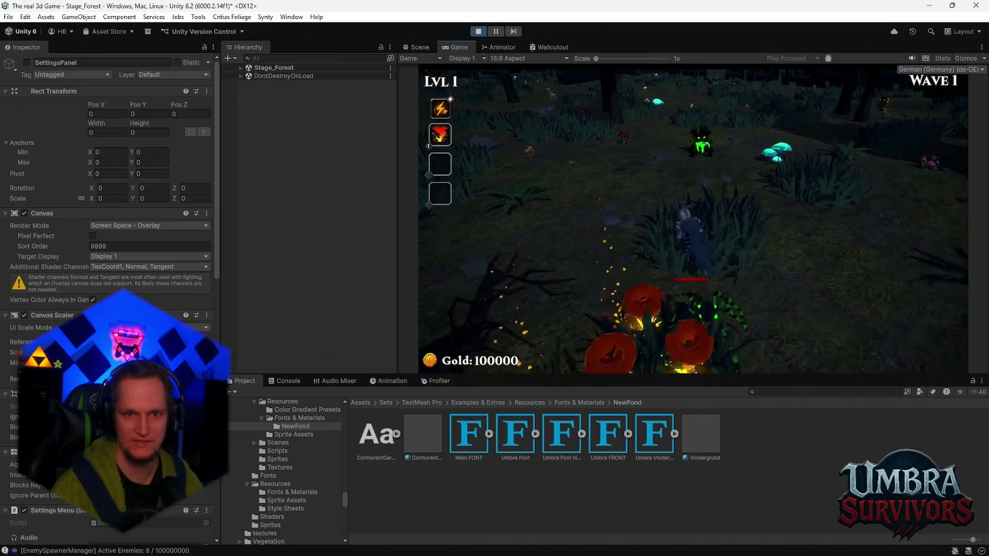
key(Escape)
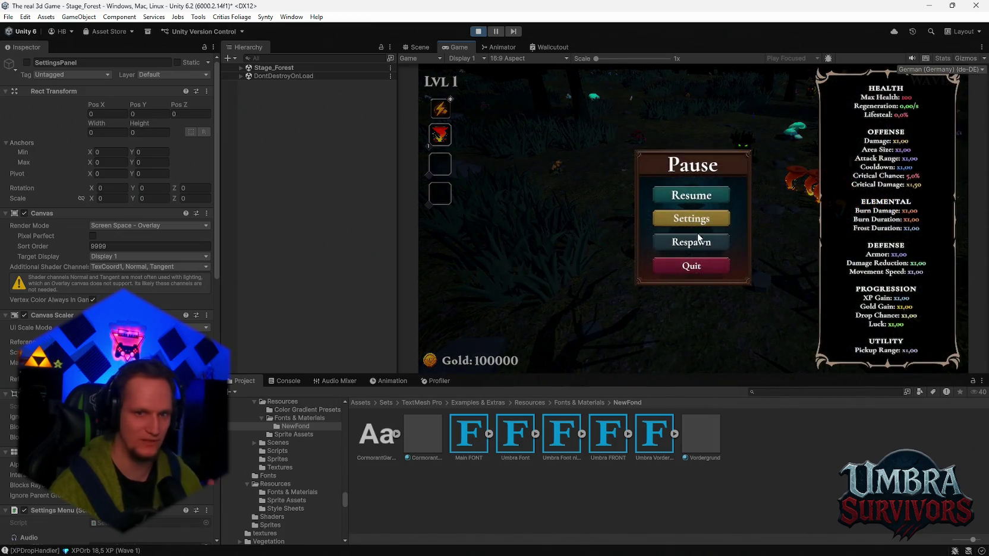
Step: Check the Camera settings from the pause menu, then back out and resume the game
click(689, 220)
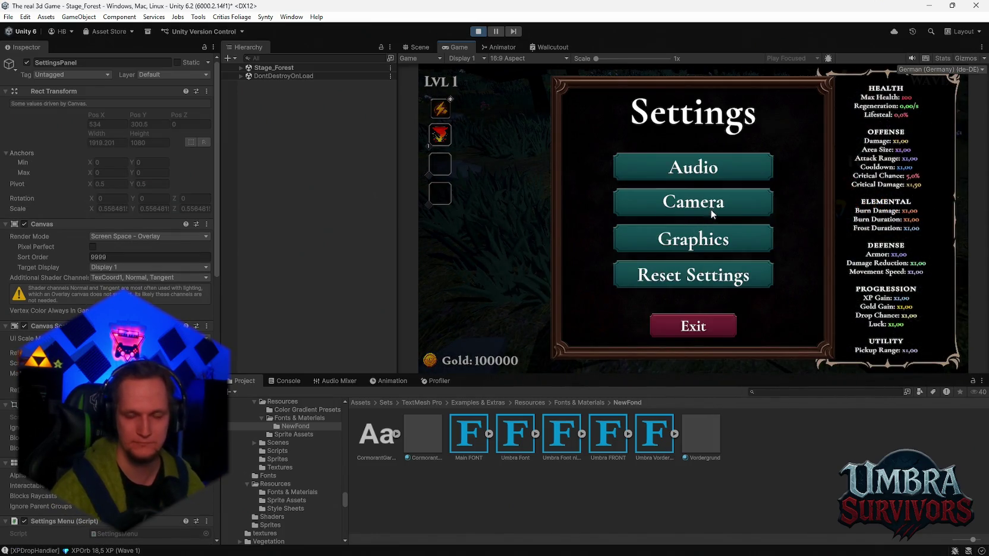
click(694, 202)
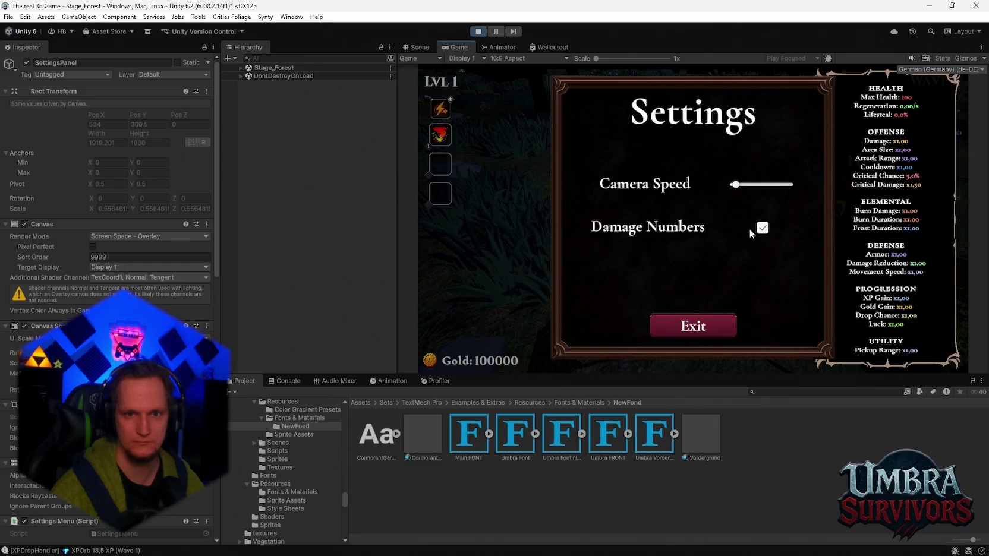
click(713, 324)
click(699, 323)
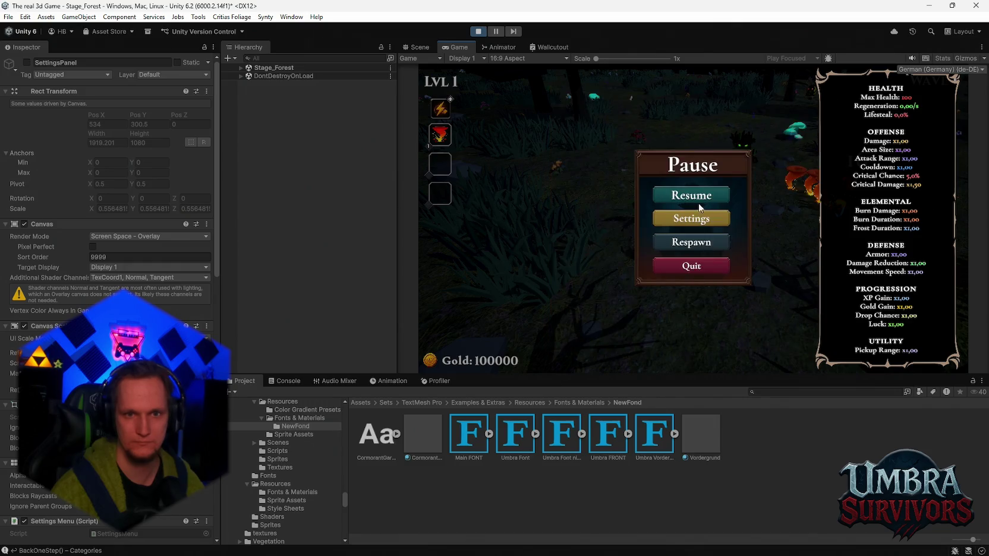
click(701, 197)
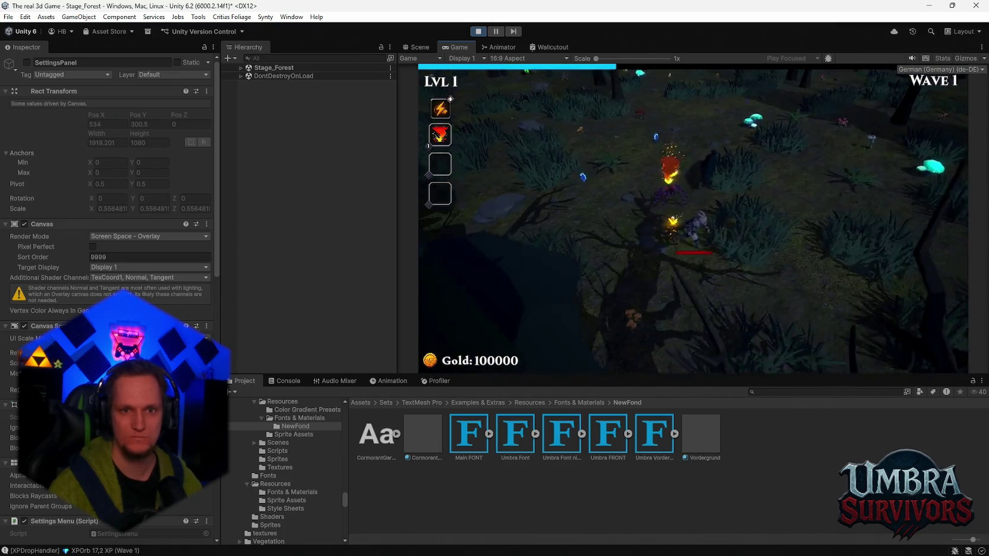
Step: Recheck the Camera settings, resume, and end the playtest with Ctrl+P
key(Escape)
click(696, 215)
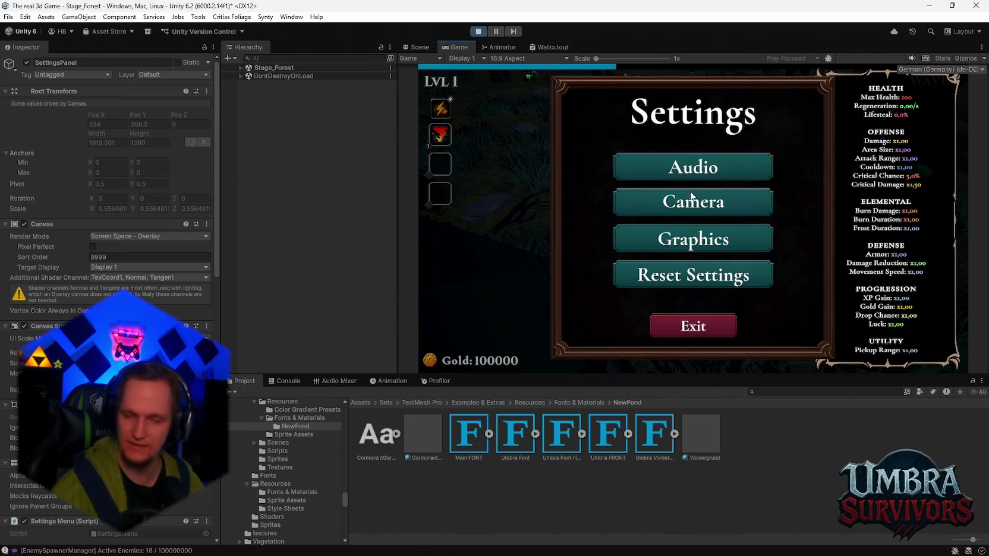
click(693, 205)
click(704, 327)
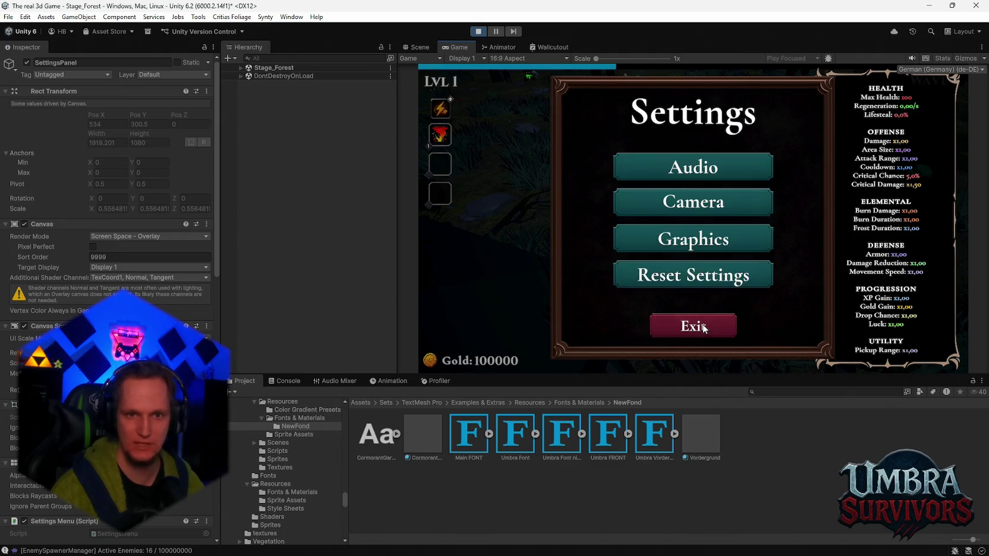
click(704, 325)
click(718, 193)
key(ctrl+p)
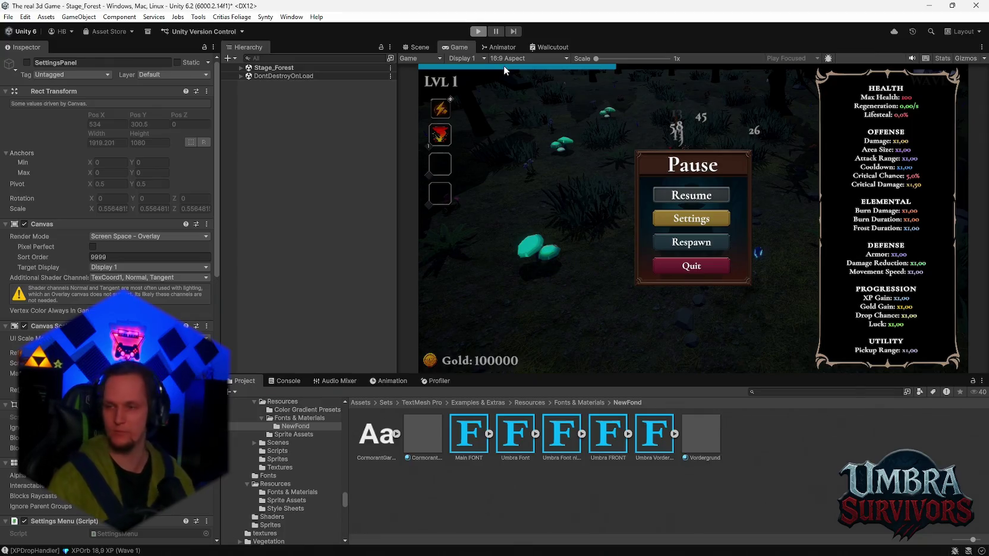
mouse_move(564, 543)
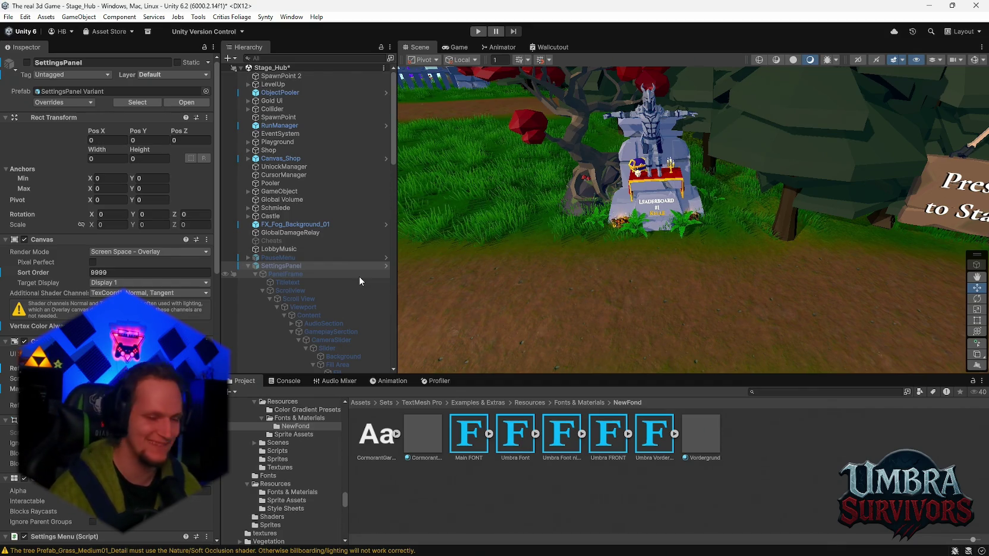
Step: Scroll through SettingsPanel's children in the Hierarchy and pan around the Stage_Hub scene view
scroll(325, 222, down, 10)
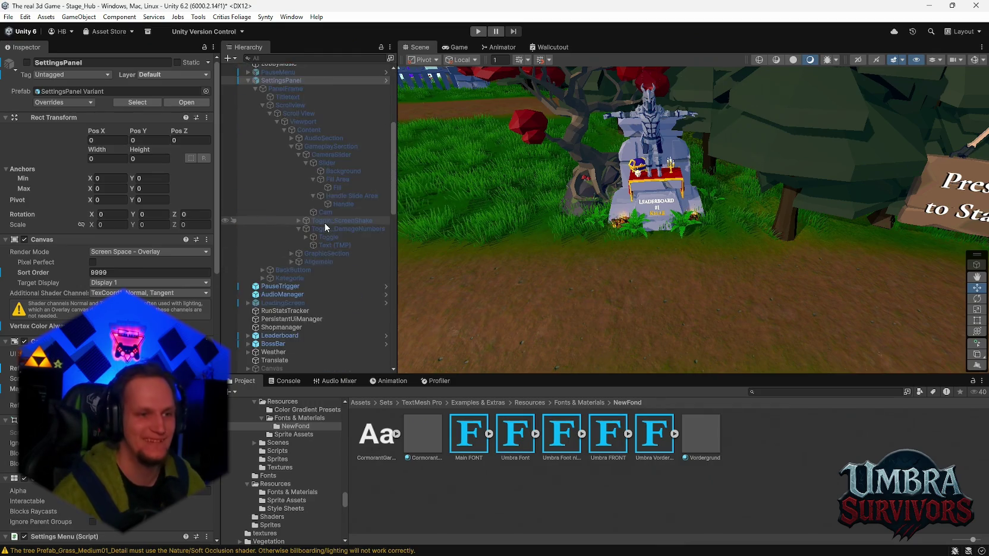
scroll(324, 223, up, 5)
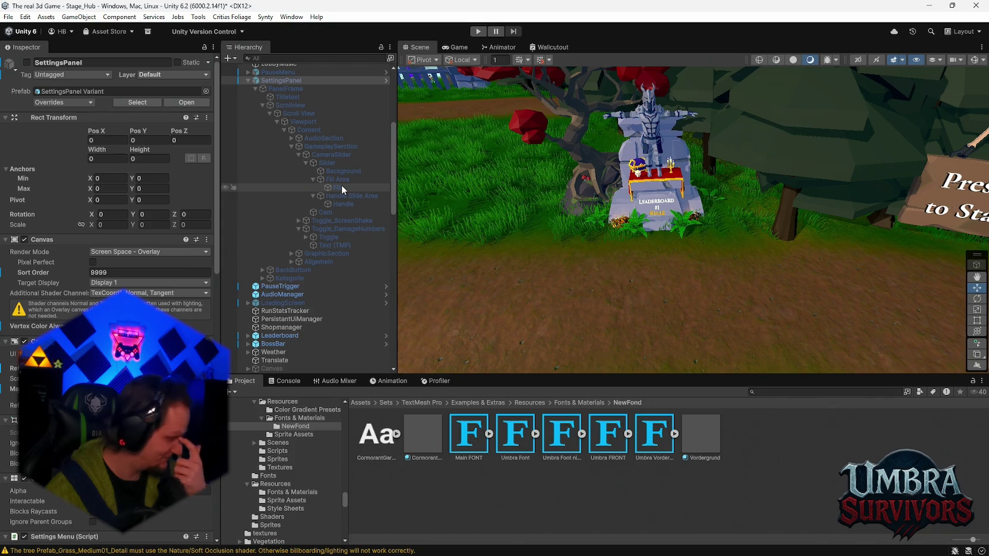
mouse_move(645, 552)
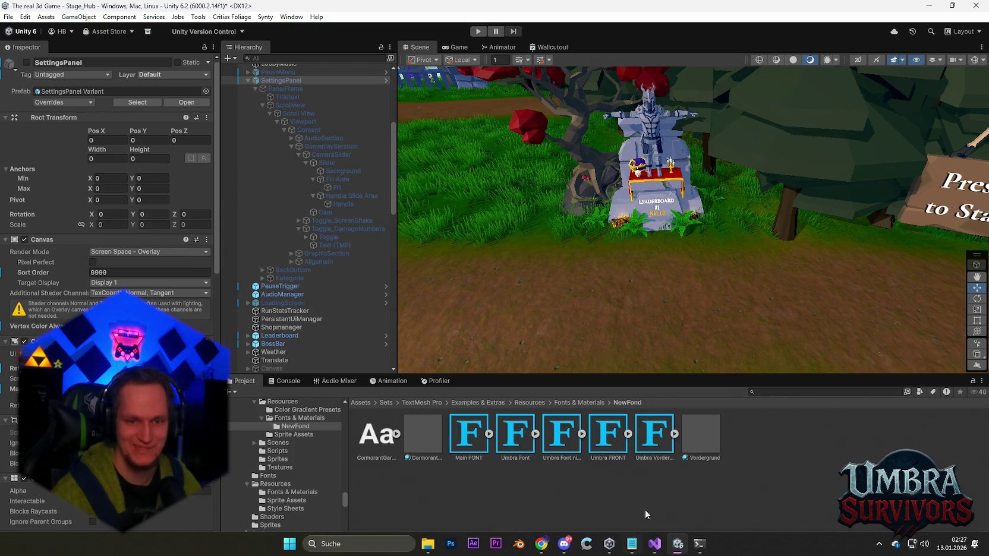
scroll(355, 238, up, 4)
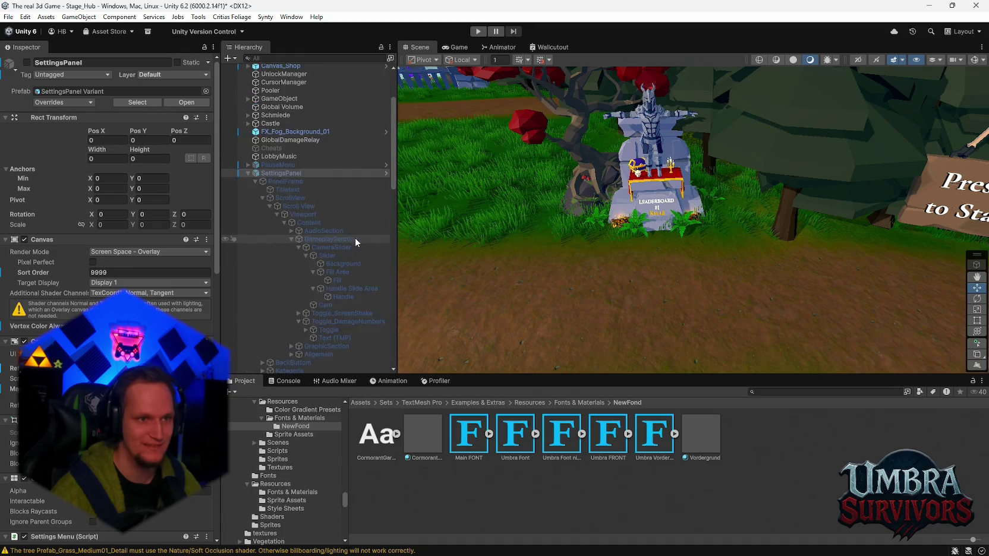
scroll(355, 237, up, 4)
scroll(542, 201, down, 1)
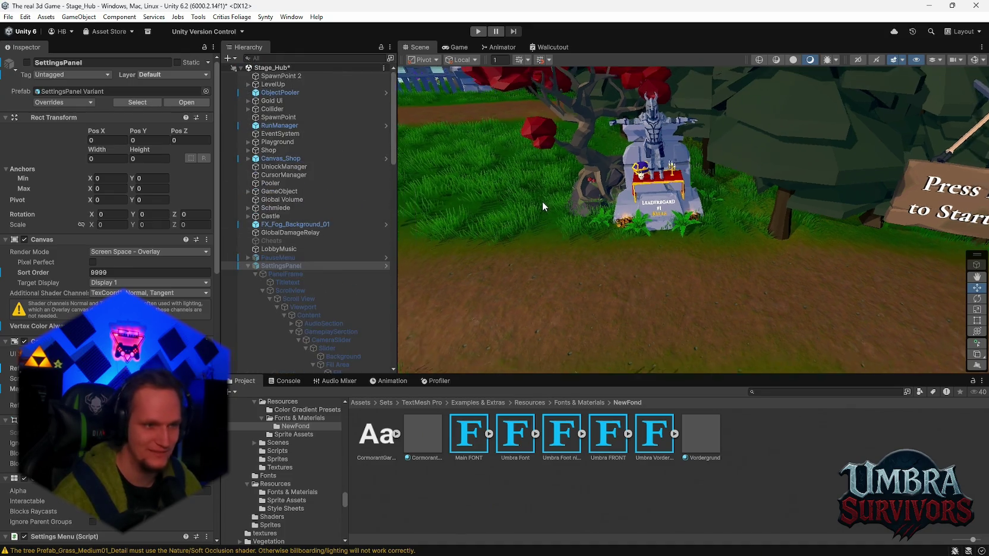
mouse_move(542, 201)
mouse_down()
mouse_move(583, 175)
mouse_move(725, 280)
mouse_move(726, 300)
mouse_move(661, 197)
mouse_move(726, 318)
mouse_move(701, 135)
mouse_up()
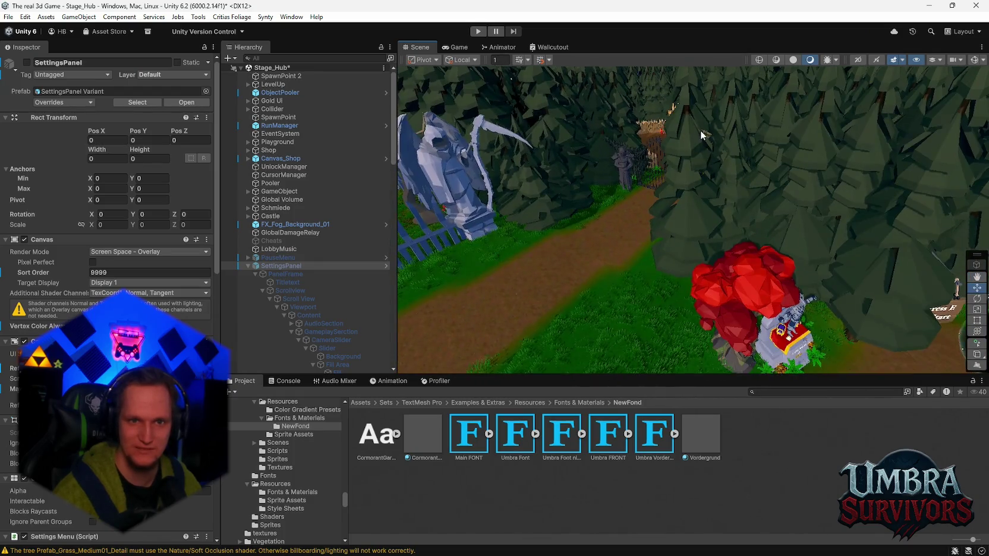
scroll(696, 140, down, 2)
Step: Add 'schdenszahlen an us aus machbar' below the chest bug note and minimize Notepad
click(633, 544)
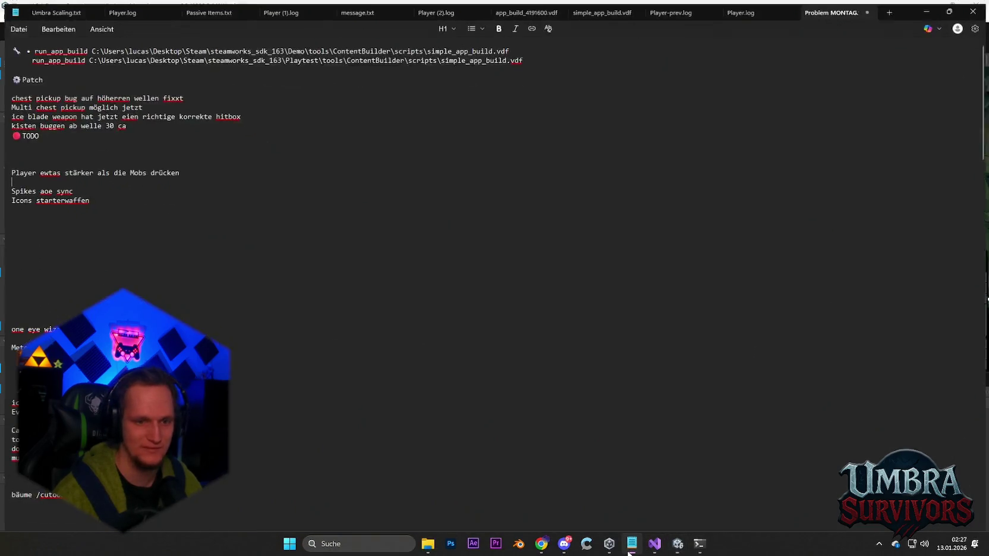
click(136, 123)
key(Return)
text(schdenszahlen an )
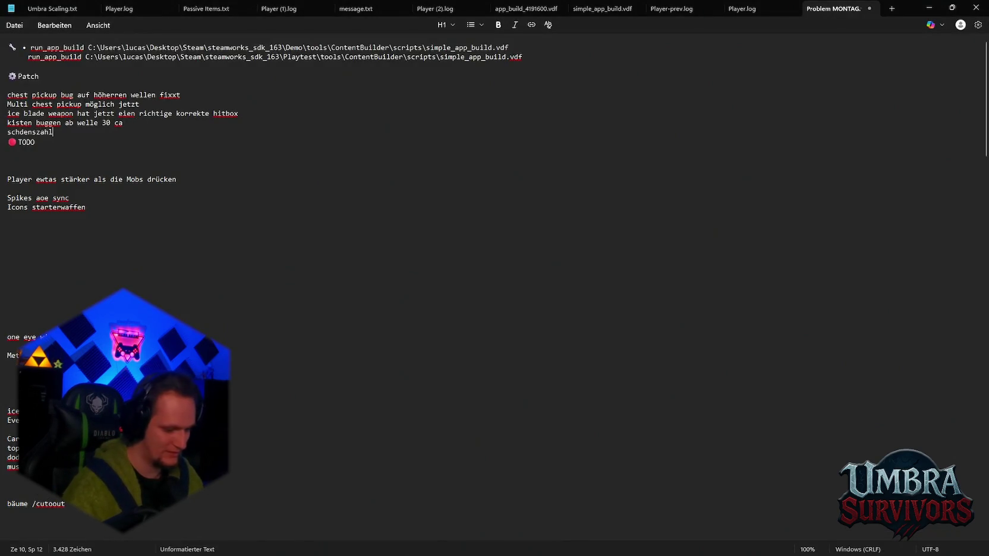
text(us aus machbar)
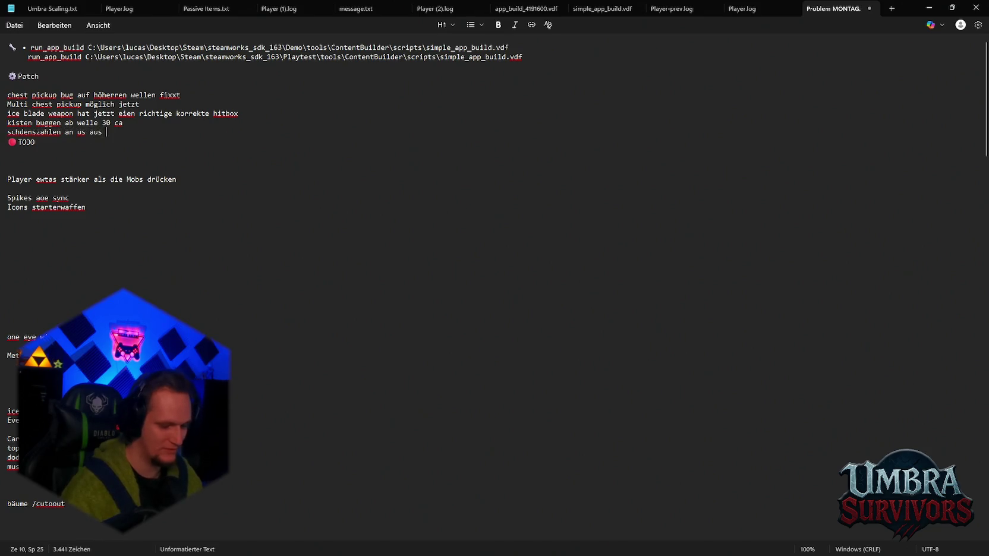
key(Return)
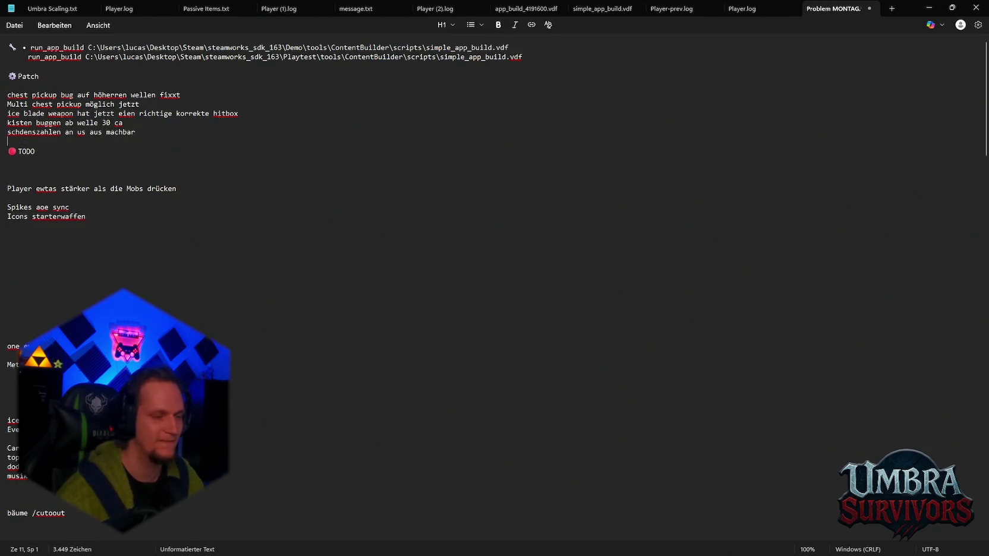
click(929, 8)
Step: Glance at the Console messages, then return to the Project files panel
scroll(774, 245, down, 3)
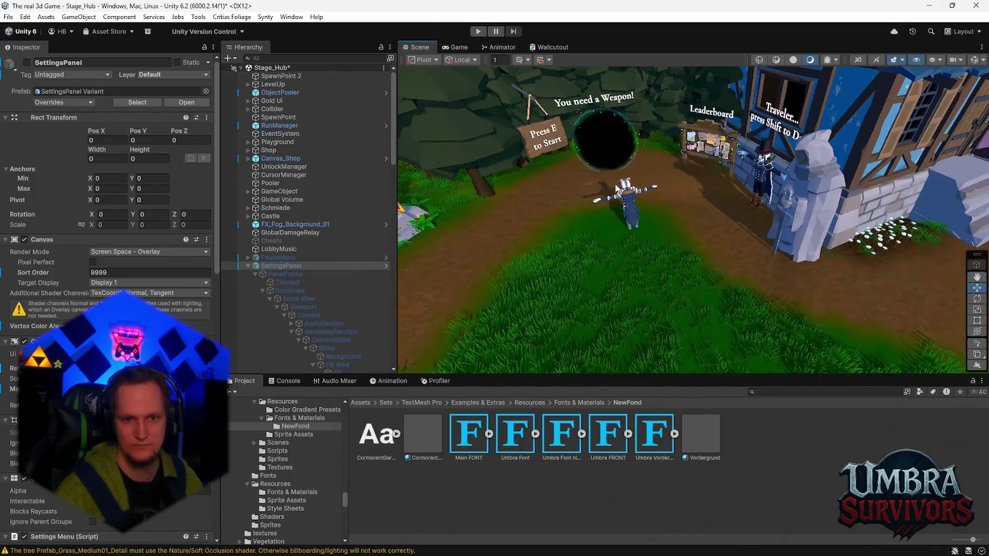
scroll(309, 499, down, 5)
scroll(306, 494, down, 15)
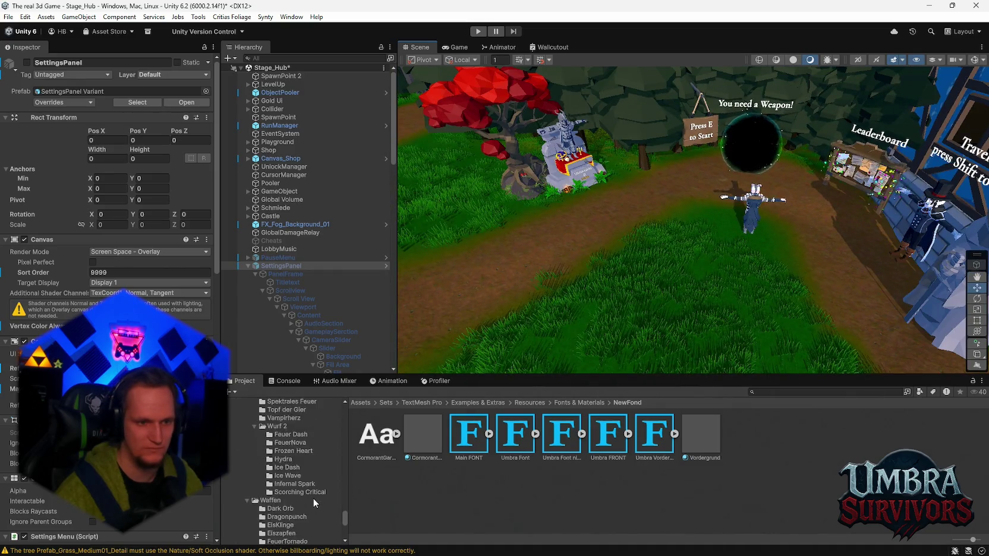
click(286, 383)
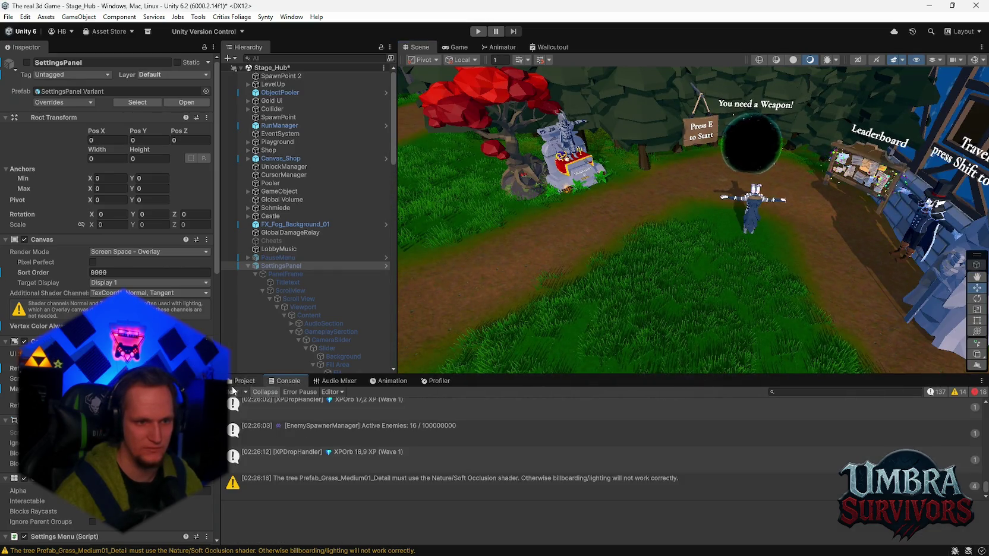
click(238, 382)
scroll(317, 475, up, 3)
mouse_move(344, 518)
mouse_down()
mouse_move(345, 413)
mouse_move(347, 428)
mouse_up()
scroll(314, 443, up, 5)
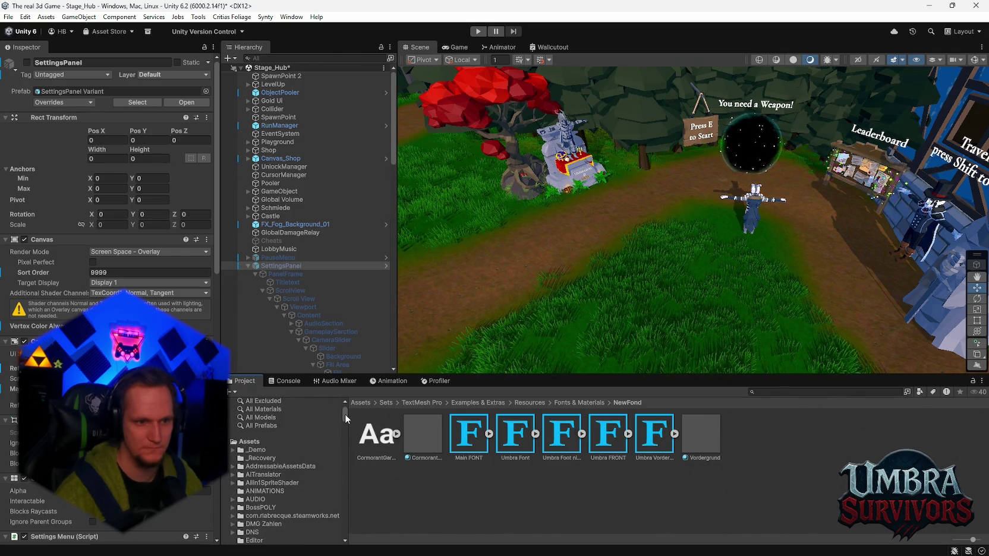
scroll(313, 442, down, 5)
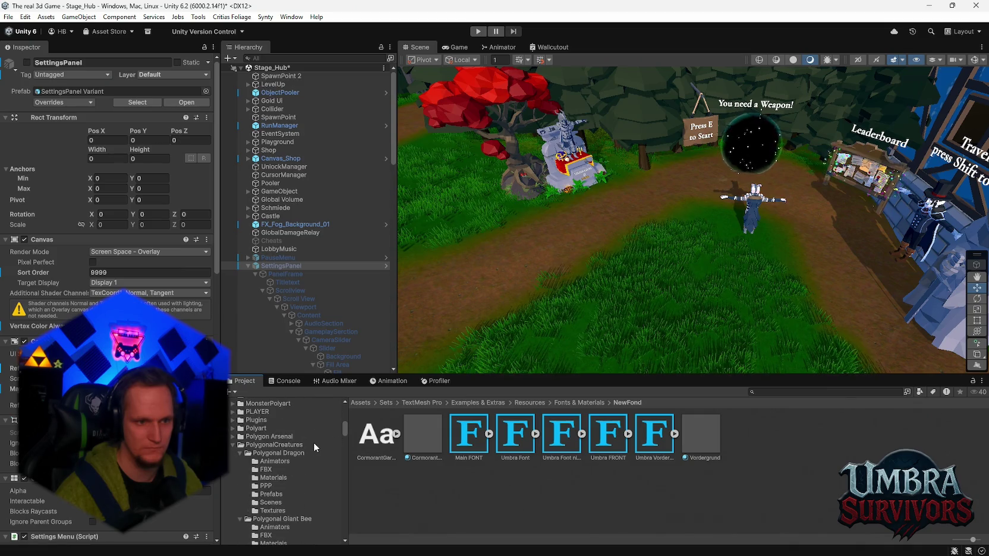
scroll(313, 442, up, 15)
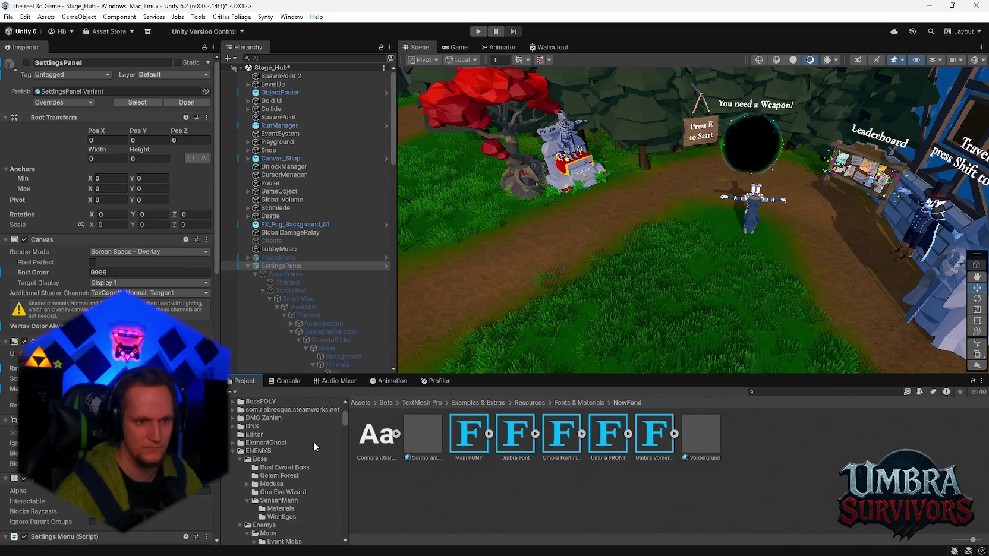
Step: Save the Stage_Hub scene and then the whole project from the File menu
click(8, 16)
click(26, 68)
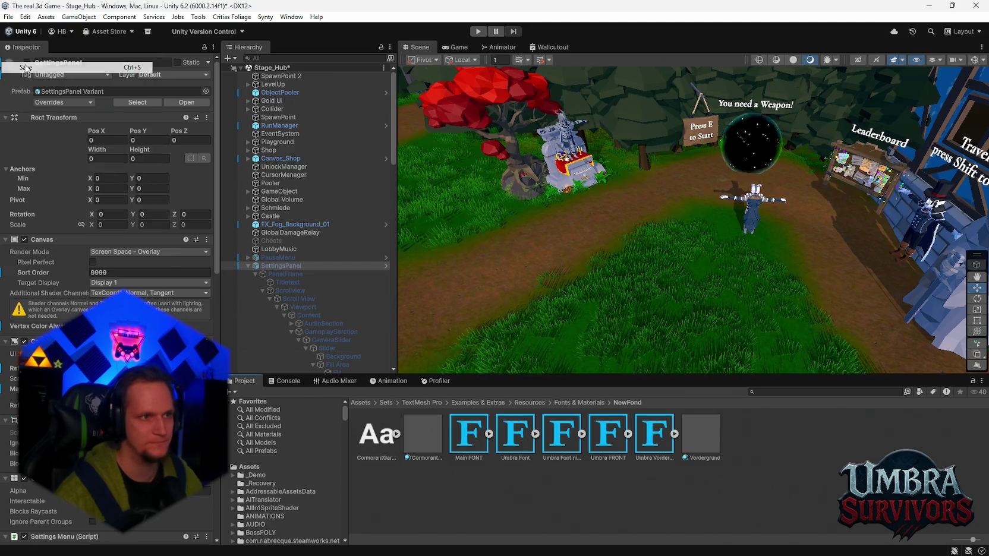
click(8, 17)
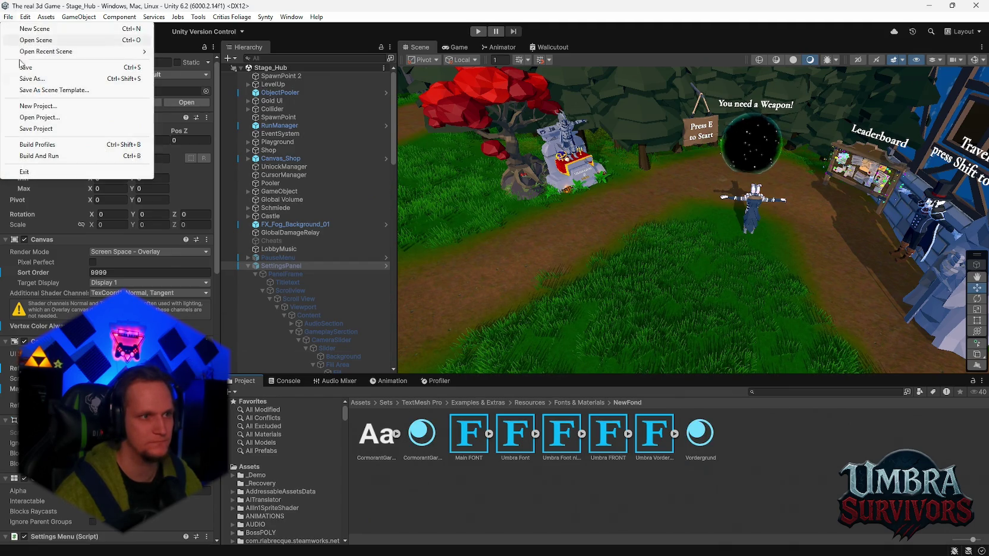
click(33, 129)
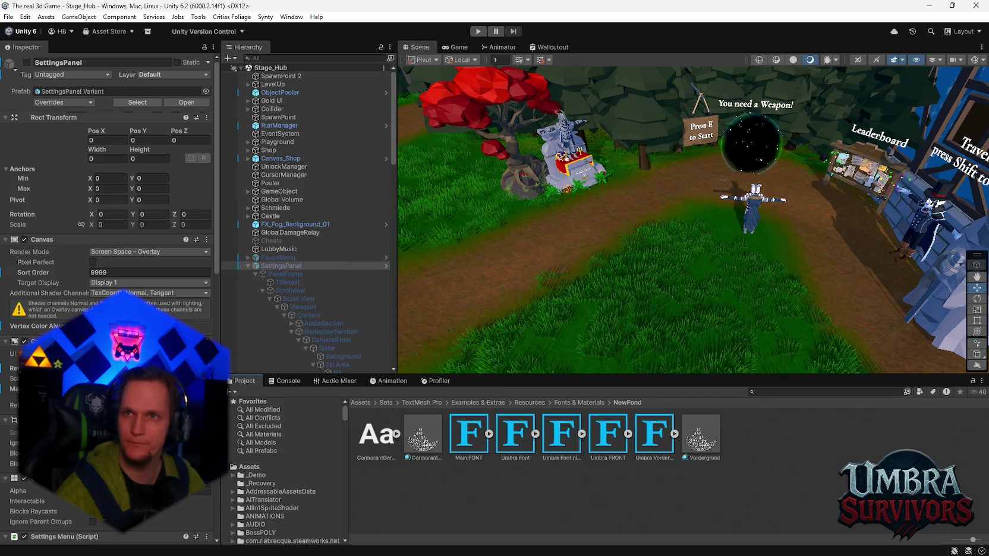
Step: In Wood Wide Web's #Bug-Reports channel, open the Umbra Survivors - Bug Report Docs link
click(564, 543)
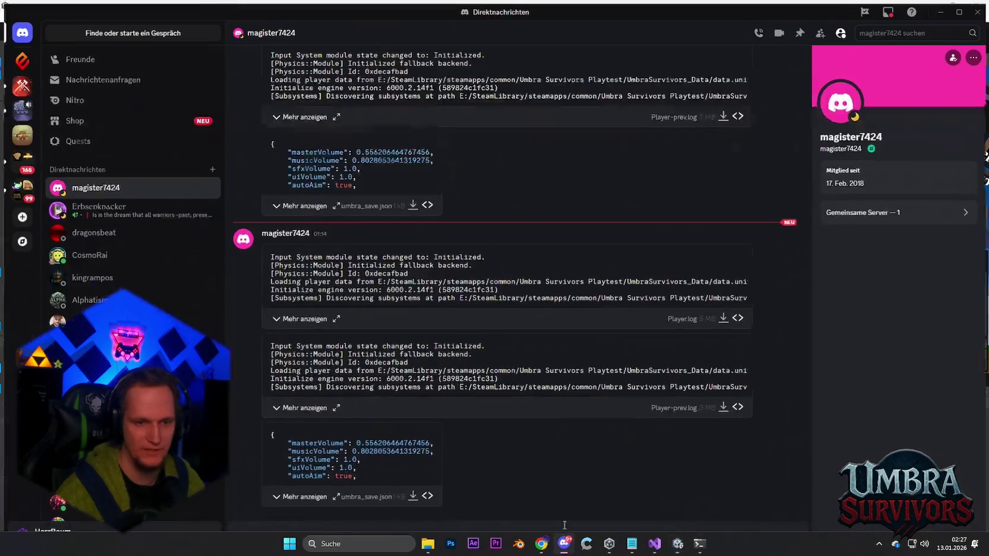
click(22, 110)
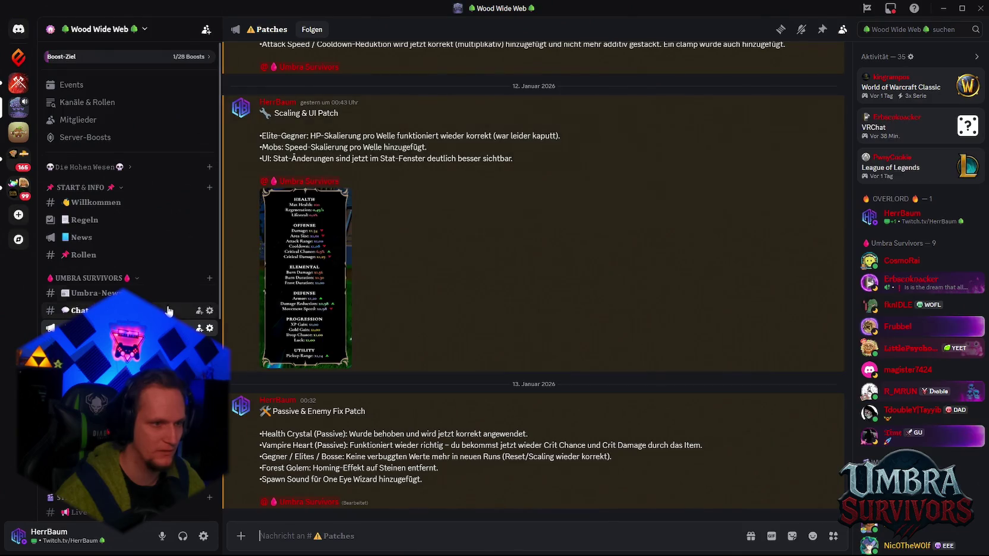
click(107, 345)
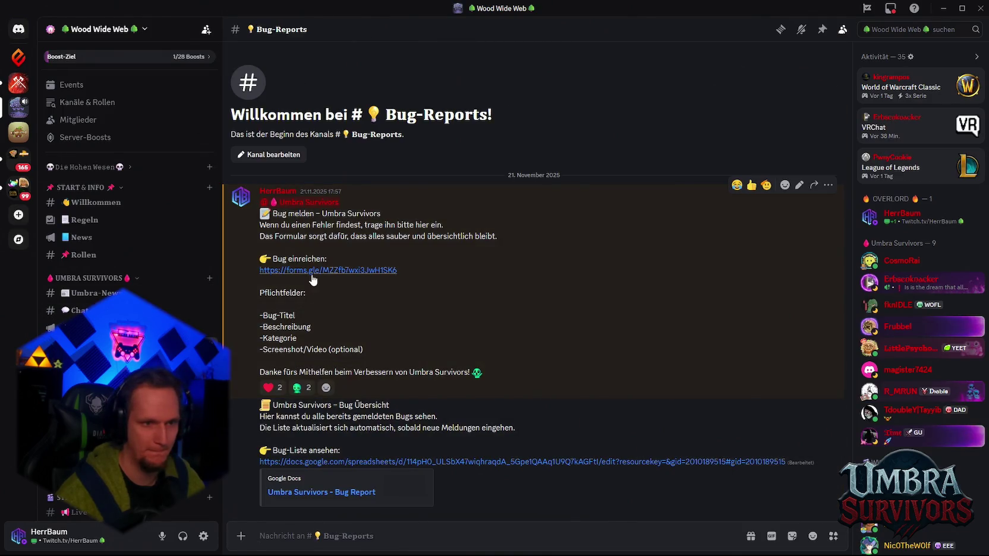
click(450, 461)
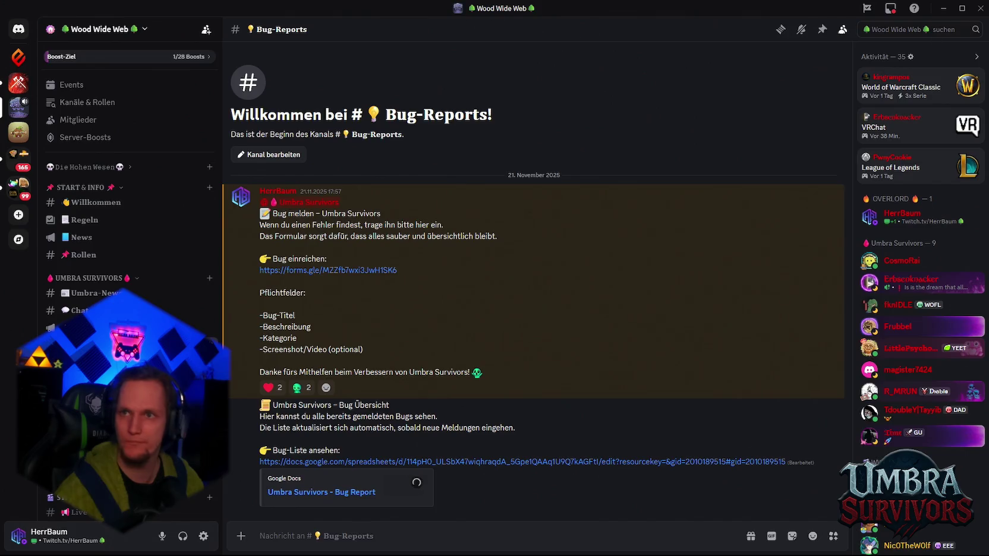
Step: Set the Random Blue Screen bug's Status in F22 to Gefixt
scroll(622, 314, down, 10)
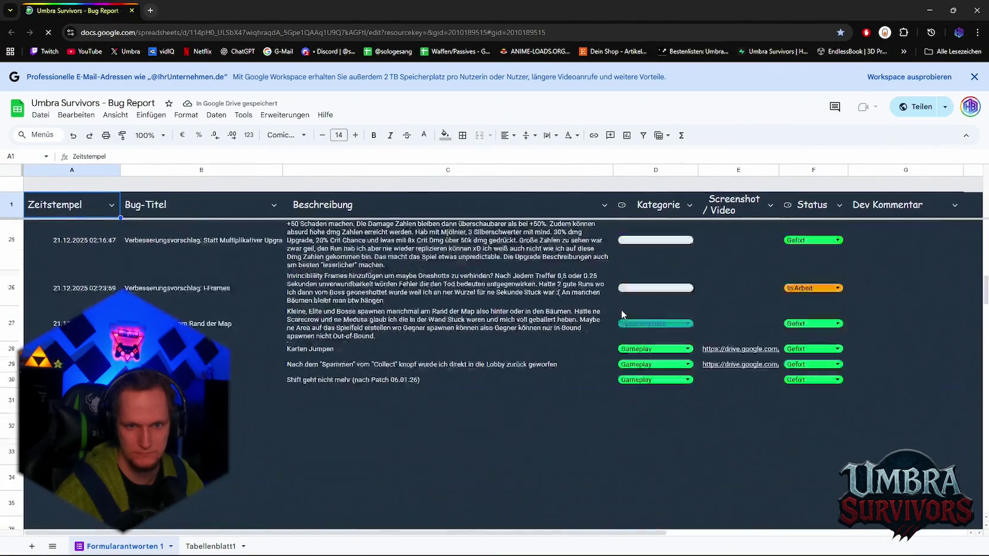
scroll(784, 394, up, 1)
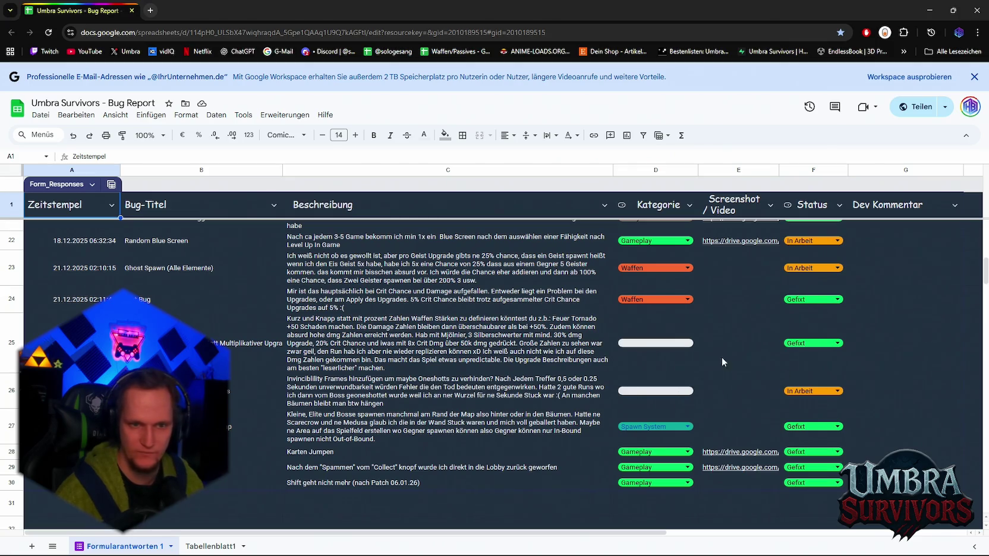
scroll(772, 392, up, 3)
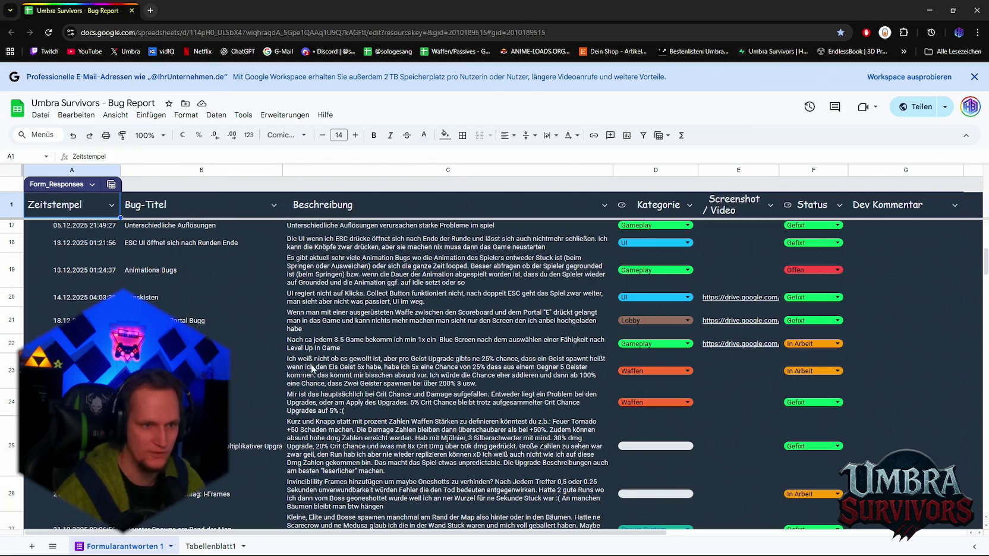
click(803, 346)
click(796, 374)
Step: Check the Ghost Spawn bug's status choices in F23, leaving it In Arbeit
scroll(795, 370, up, 3)
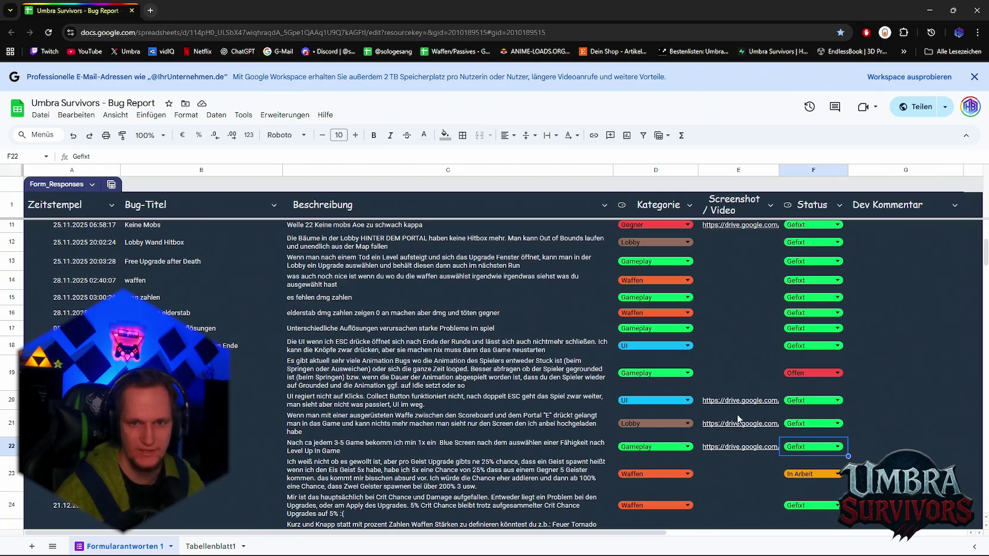
scroll(694, 393, up, 5)
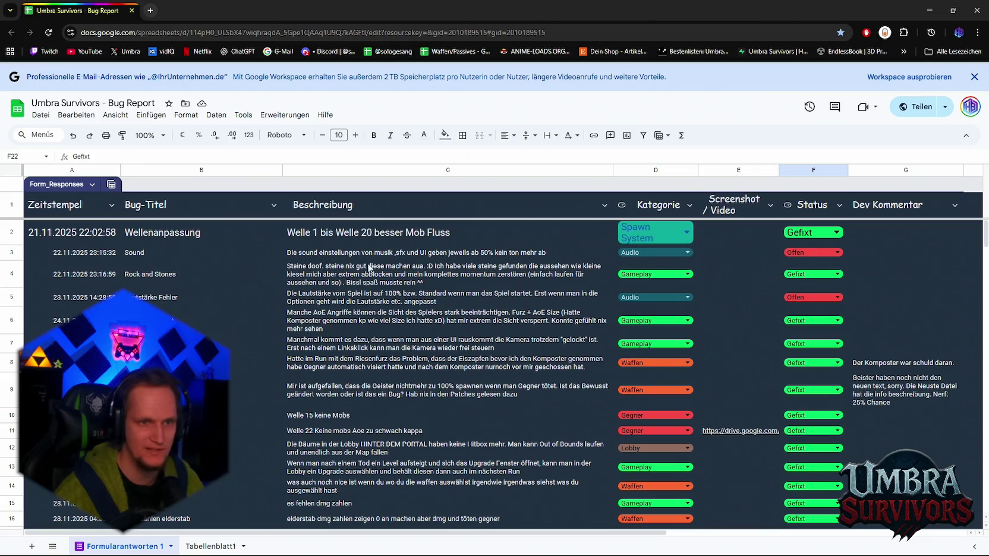
scroll(513, 357, down, 10)
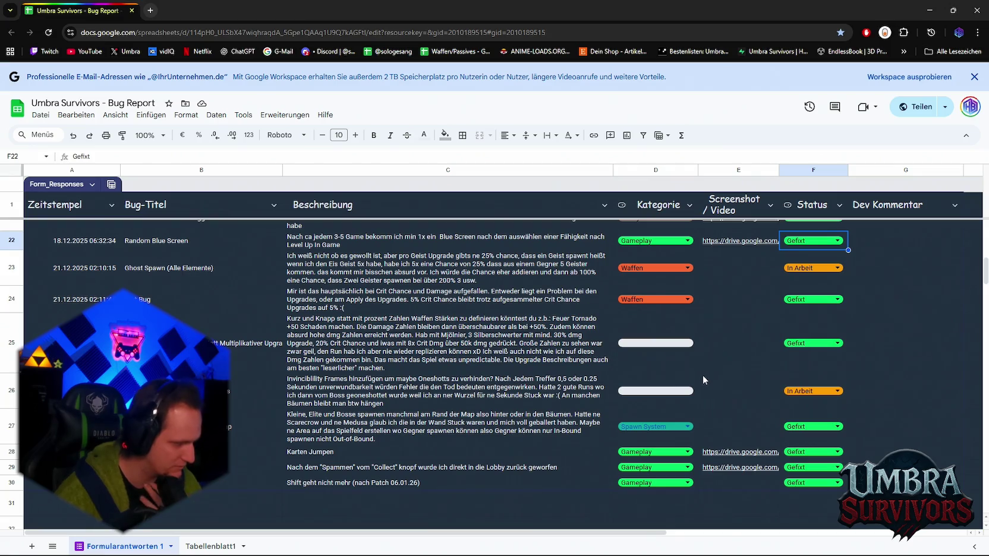
scroll(695, 374, up, 3)
scroll(655, 375, up, 8)
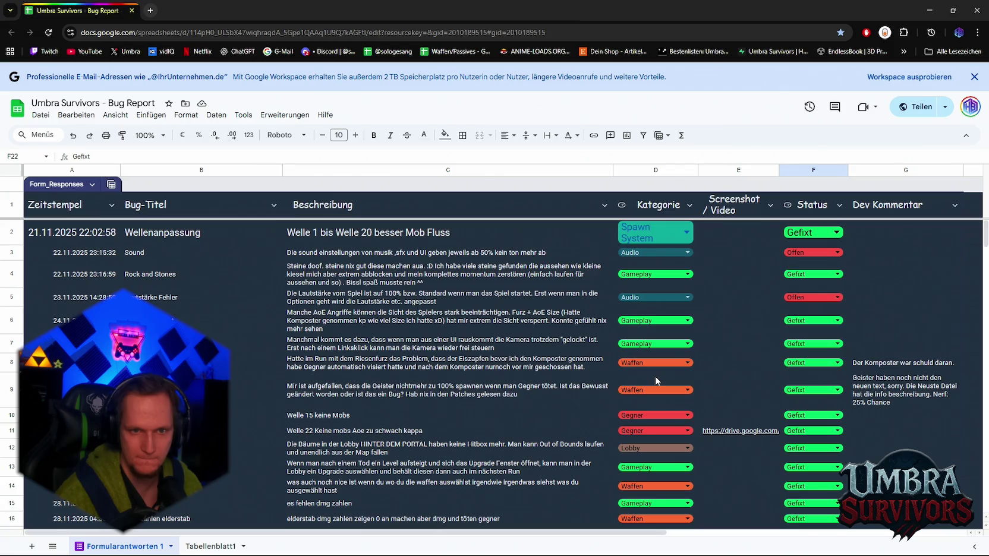
scroll(655, 376, down, 8)
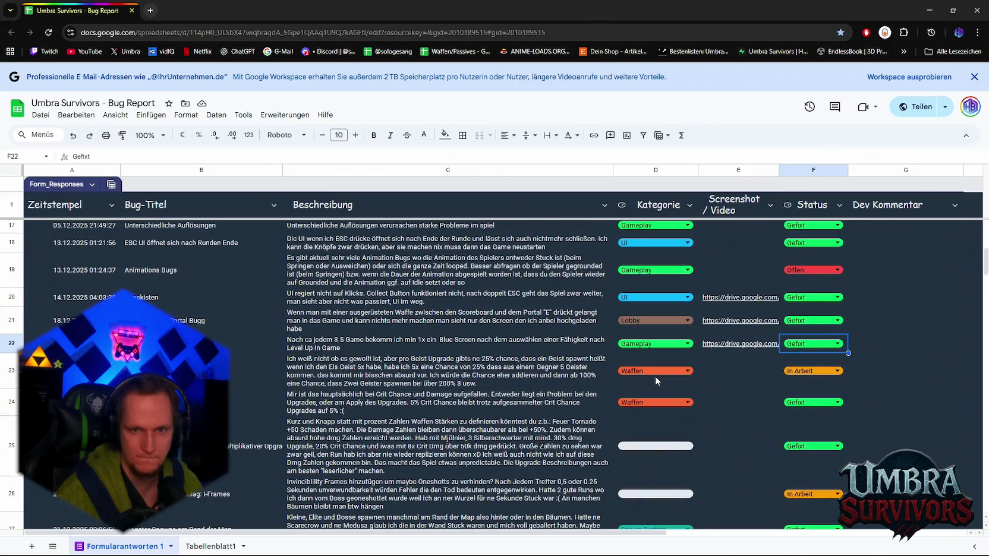
scroll(654, 375, up, 8)
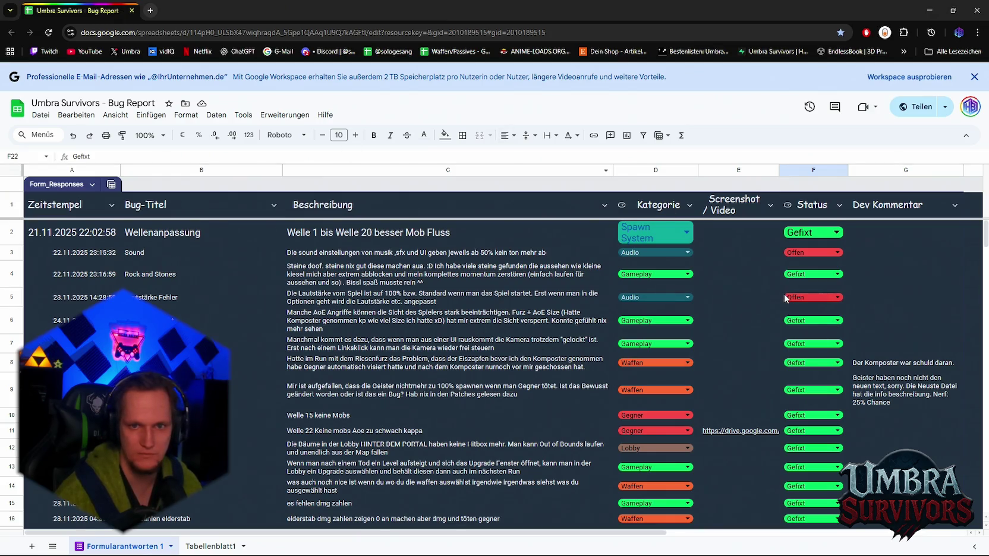
scroll(784, 294, down, 8)
click(793, 368)
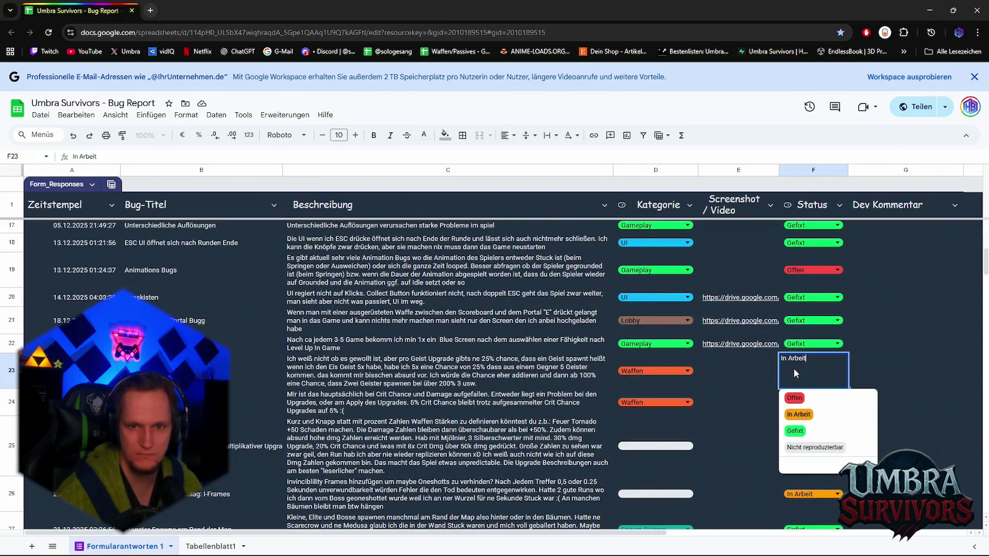
click(873, 361)
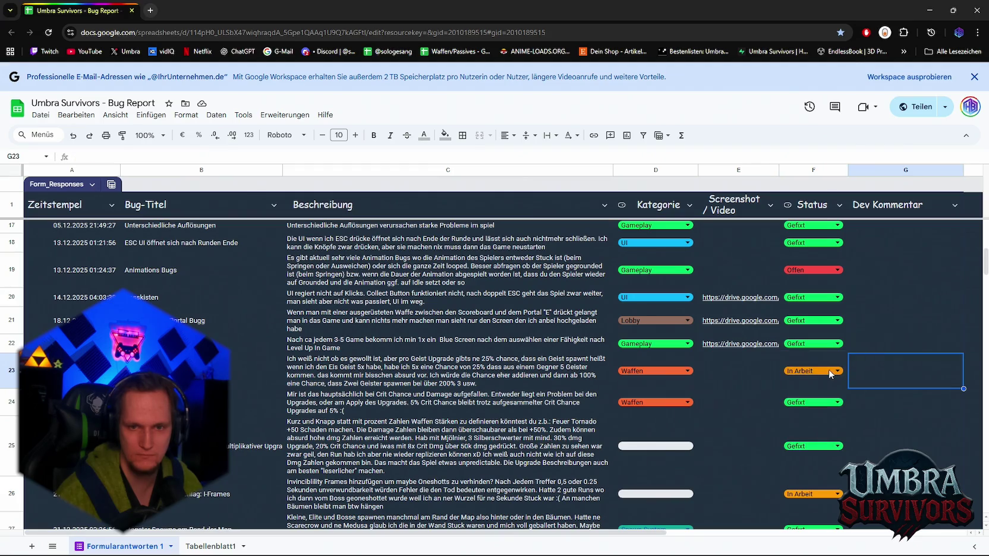
Step: Look over the bug list, then minimise Google Sheets to return to Discord
scroll(815, 369, down, 4)
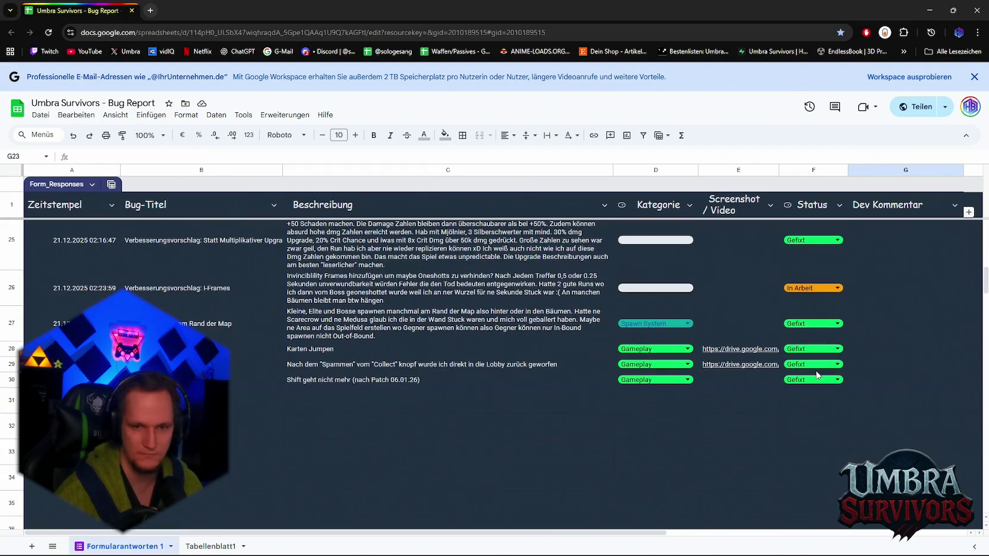
scroll(798, 385, up, 6)
scroll(873, 351, up, 5)
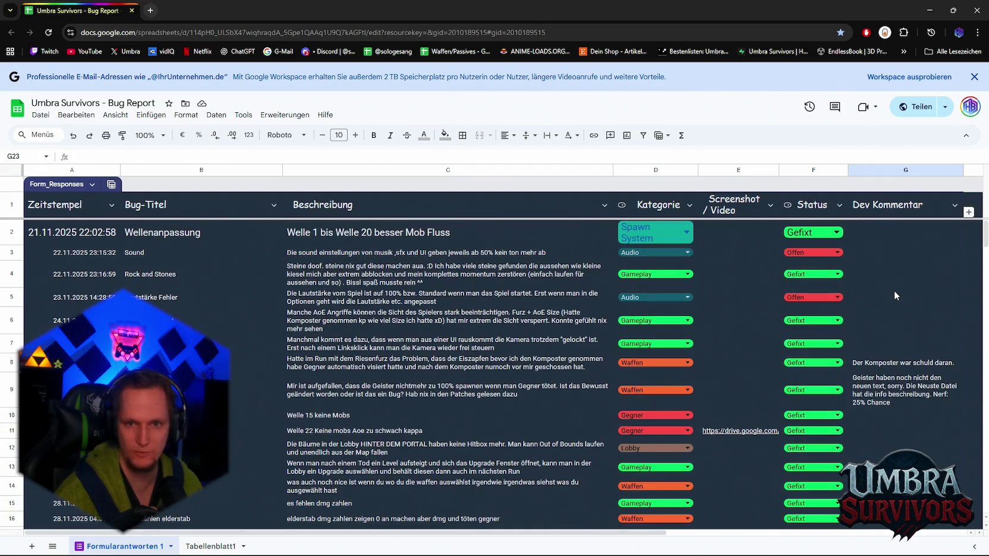
scroll(874, 397, down, 10)
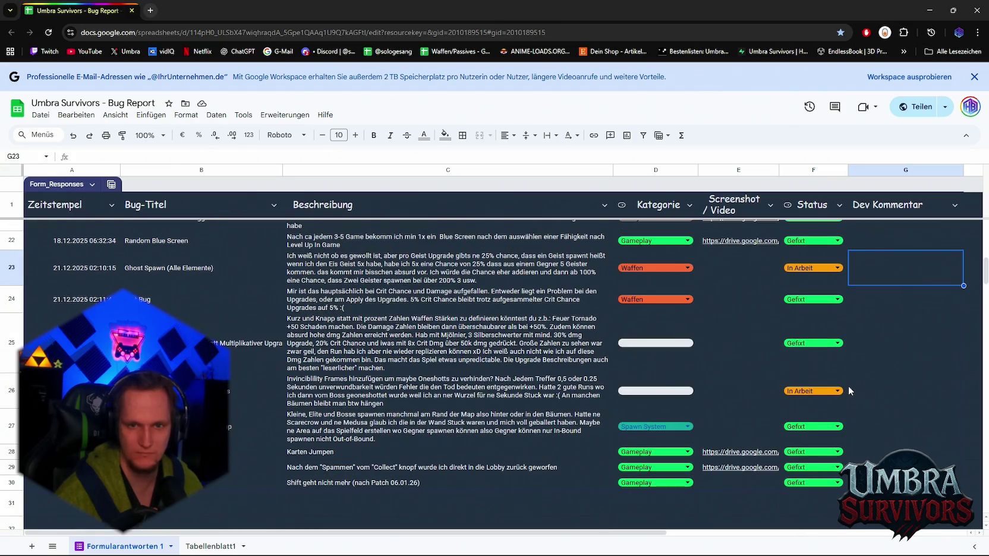
scroll(849, 386, up, 5)
scroll(846, 382, down, 5)
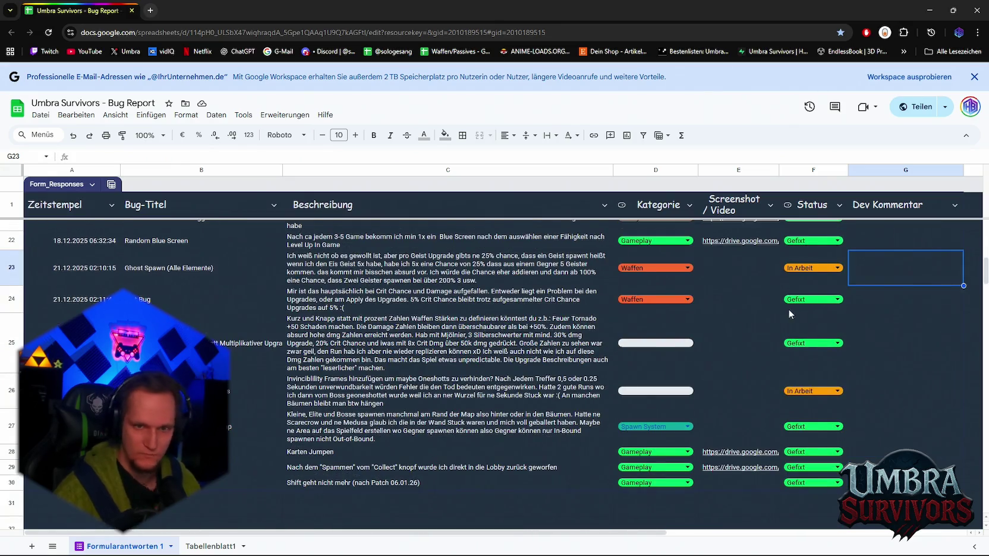
scroll(796, 279, up, 5)
scroll(818, 381, down, 5)
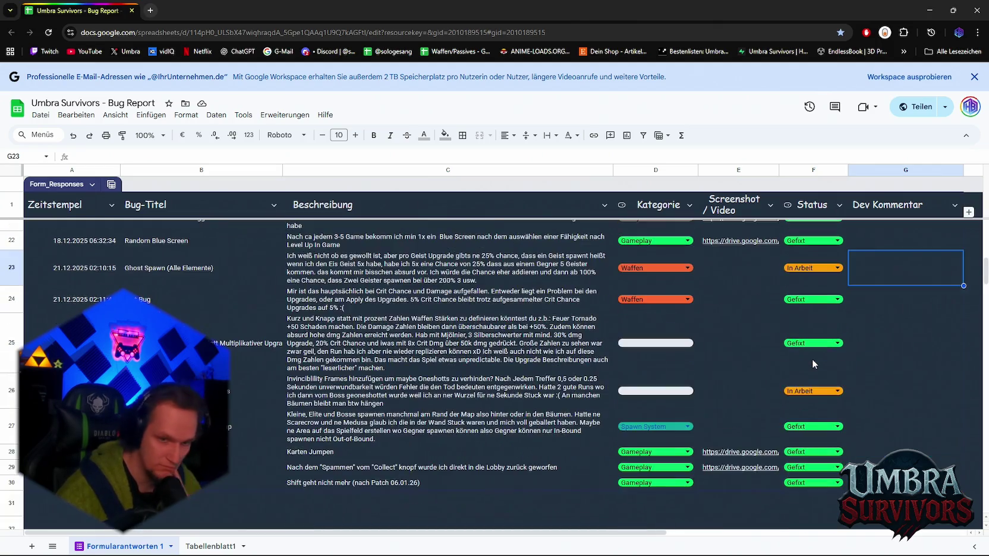
scroll(772, 374, up, 10)
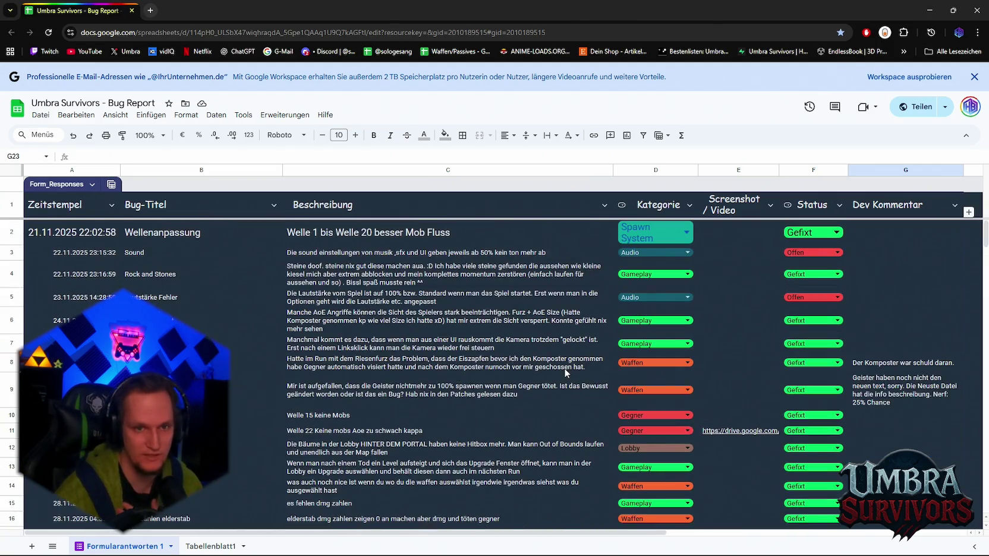
scroll(564, 367, down, 10)
scroll(564, 367, up, 10)
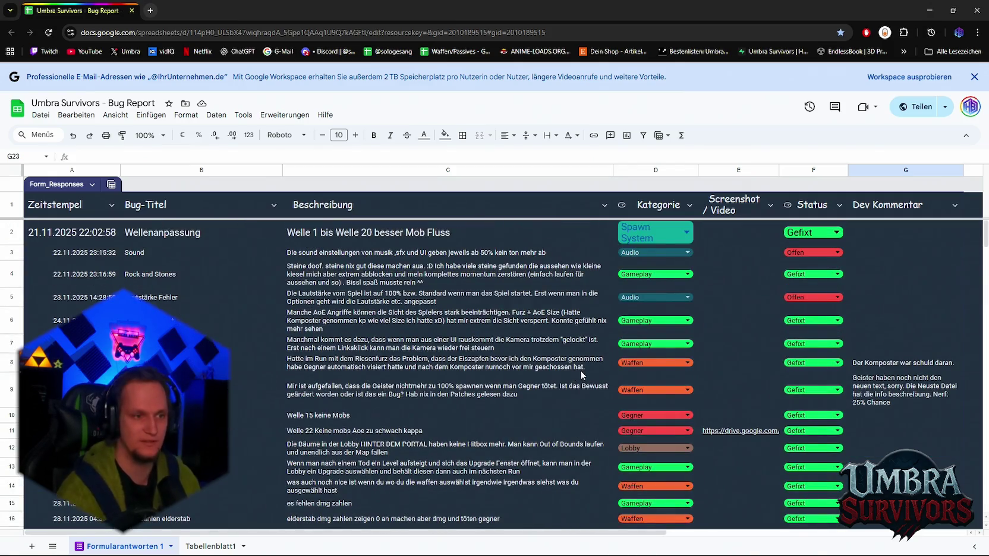
scroll(693, 388, down, 10)
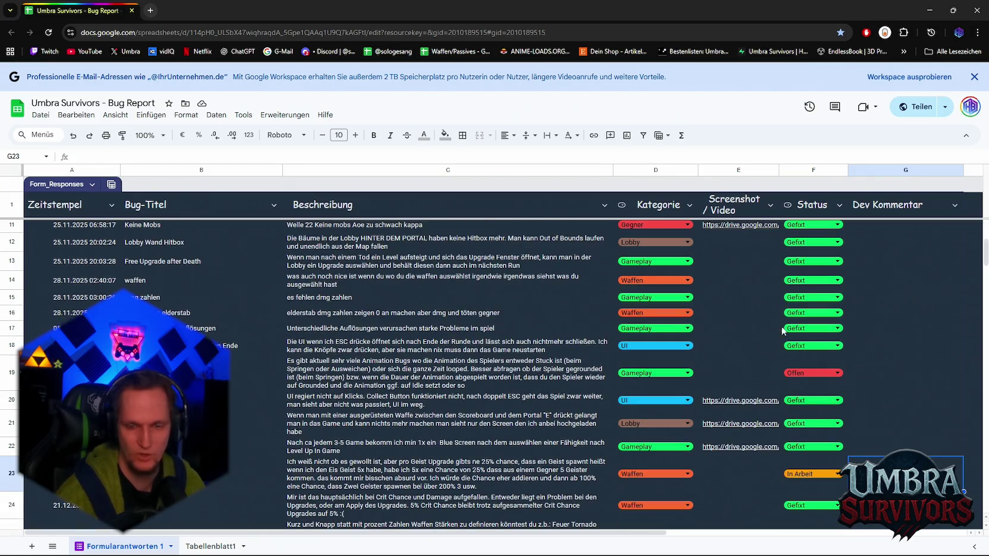
scroll(630, 389, up, 10)
scroll(620, 312, down, 10)
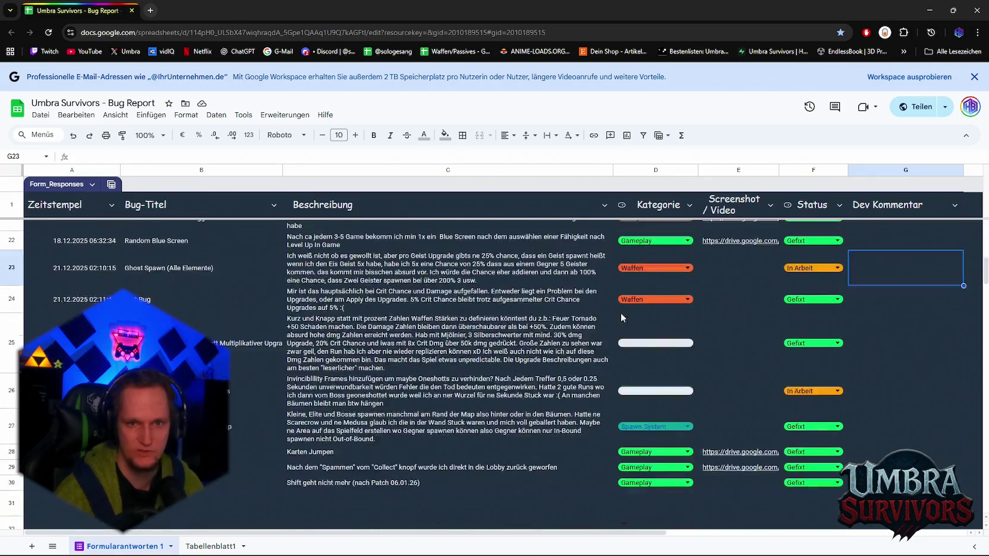
scroll(769, 374, up, 10)
scroll(677, 346, down, 10)
scroll(677, 346, down, 3)
scroll(677, 361, up, 10)
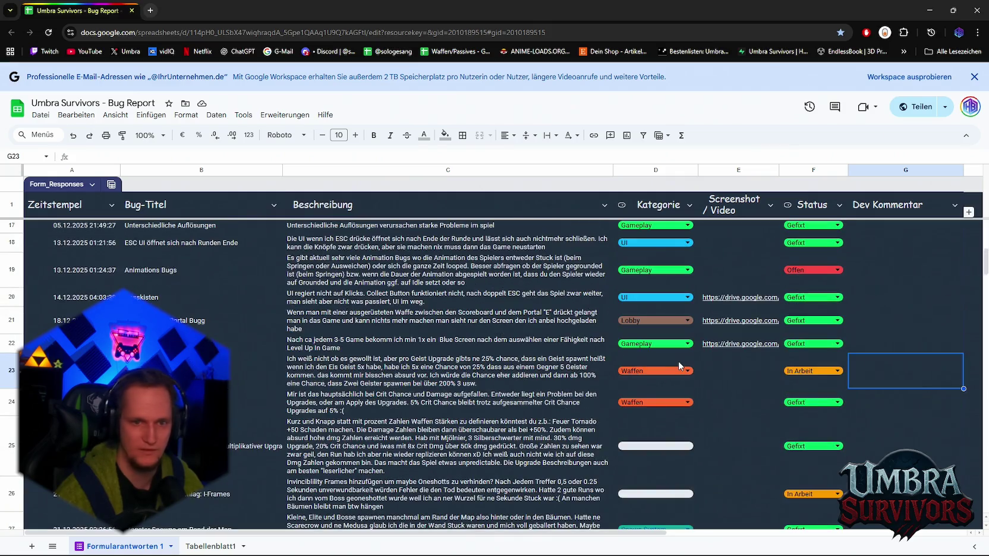
click(926, 10)
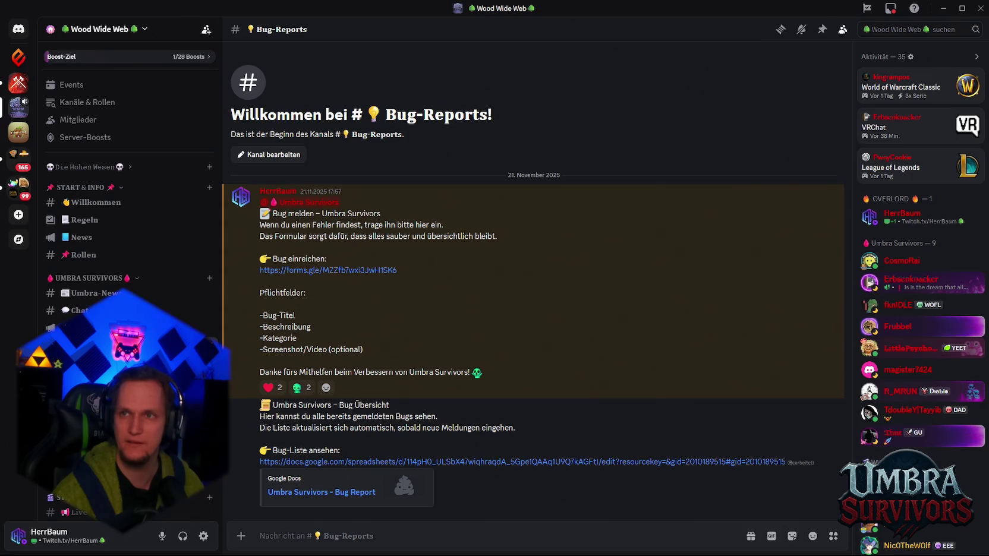
Step: Open the bug report form from the Discord post and view its Kategorie choices without picking one
click(328, 270)
scroll(537, 173, down, 3)
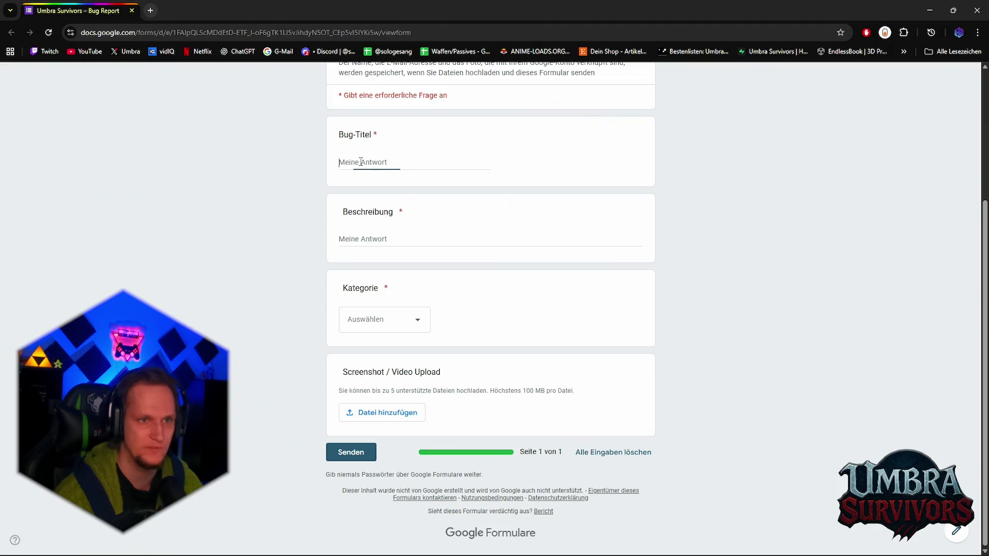
click(411, 321)
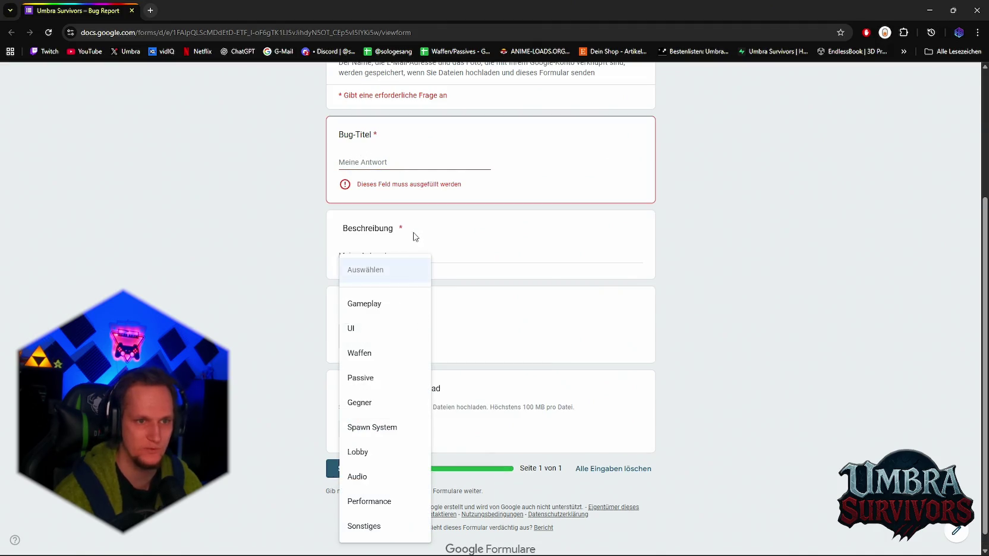
click(530, 328)
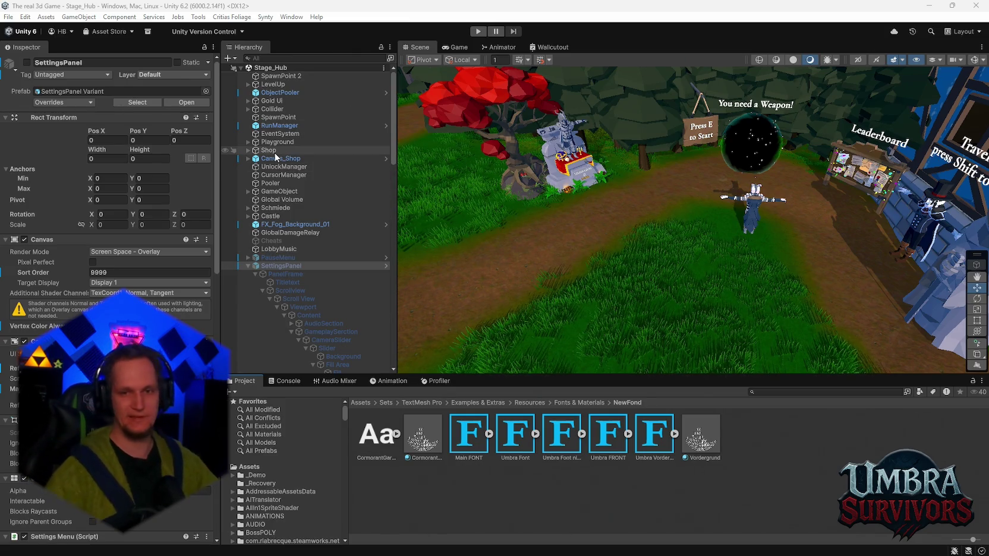
Step: Save the Stage_Hub scene and the whole project, then close the Unity editor
click(9, 18)
click(9, 18)
click(9, 18)
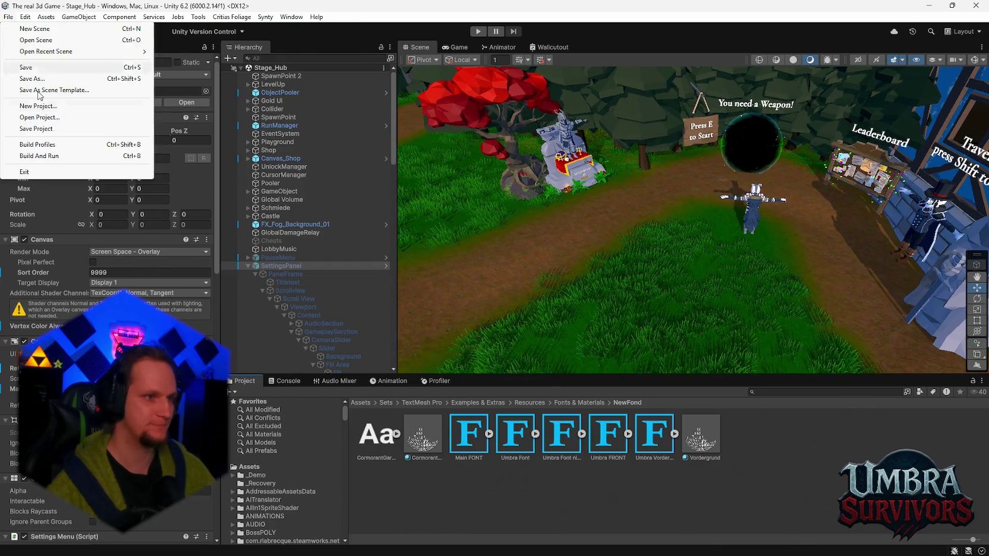
click(40, 131)
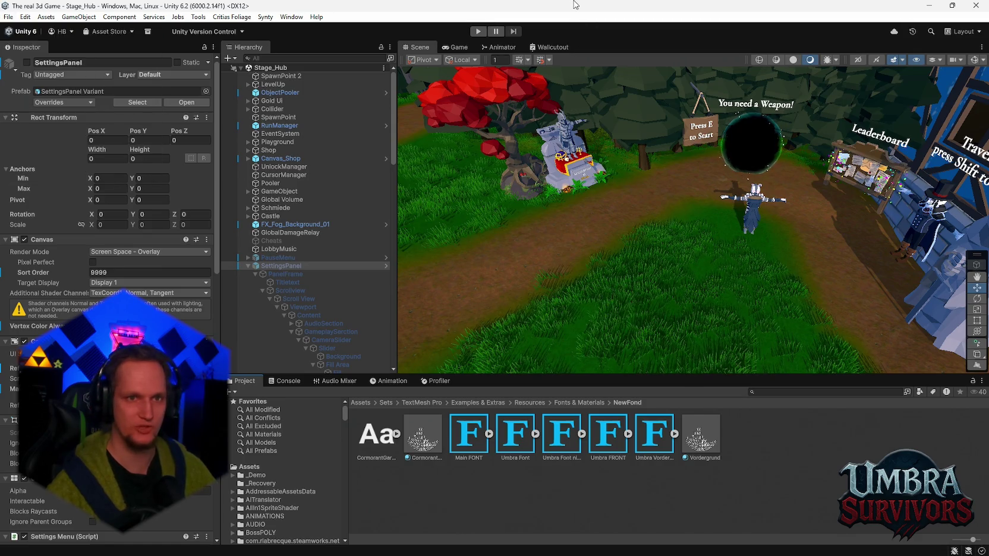
click(9, 17)
click(24, 67)
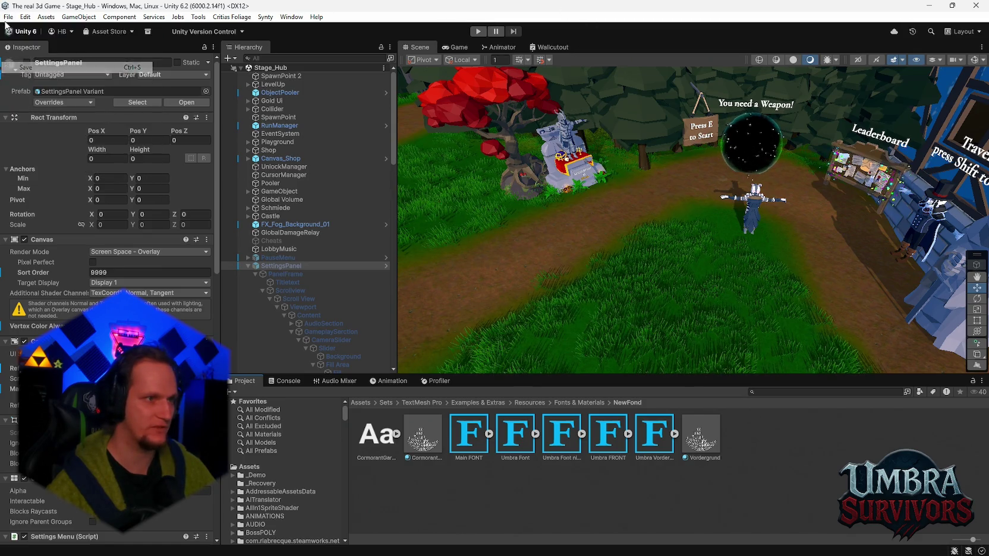
click(7, 18)
click(59, 130)
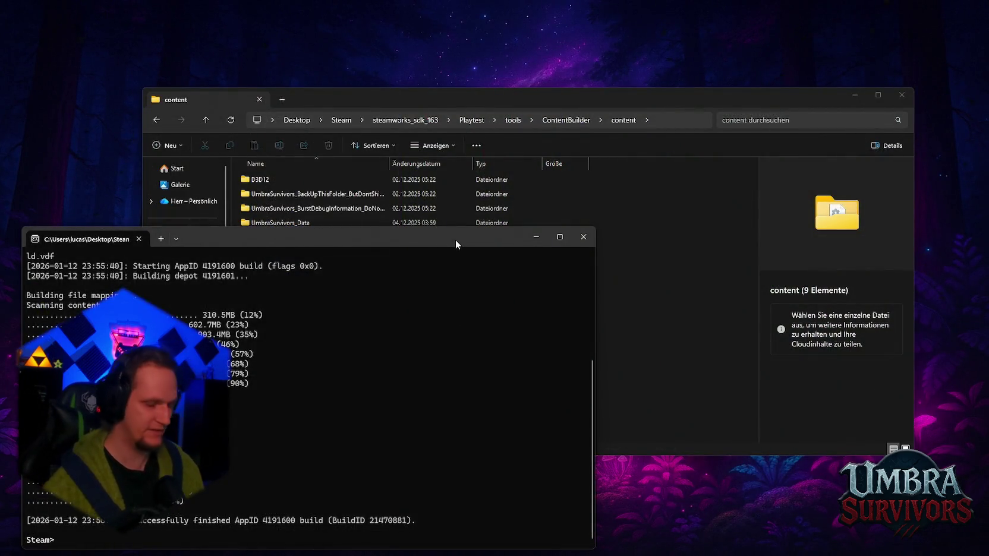
Step: Launch the Umbra Survivors project from Unity Hub, then bring Discord forward while it loads
mouse_move(594, 549)
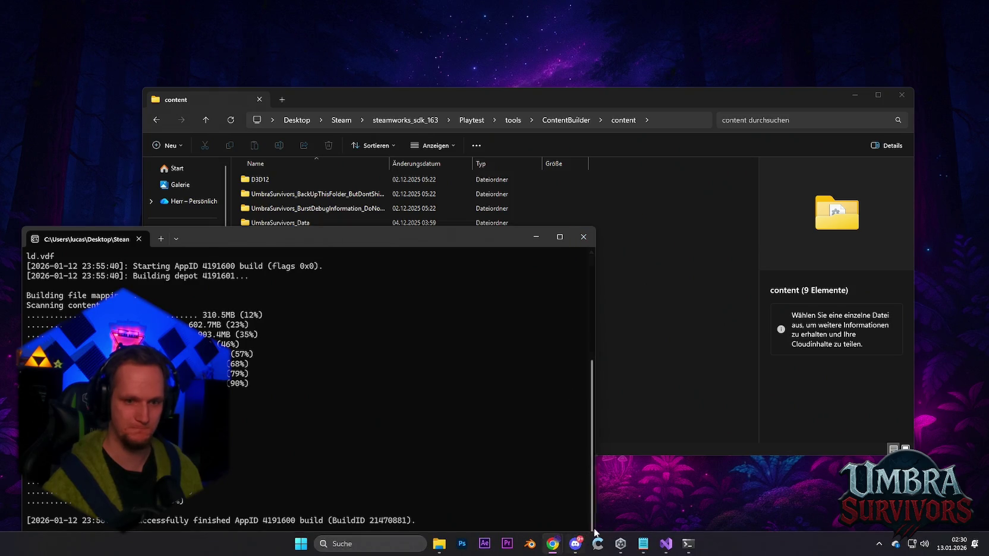
click(640, 546)
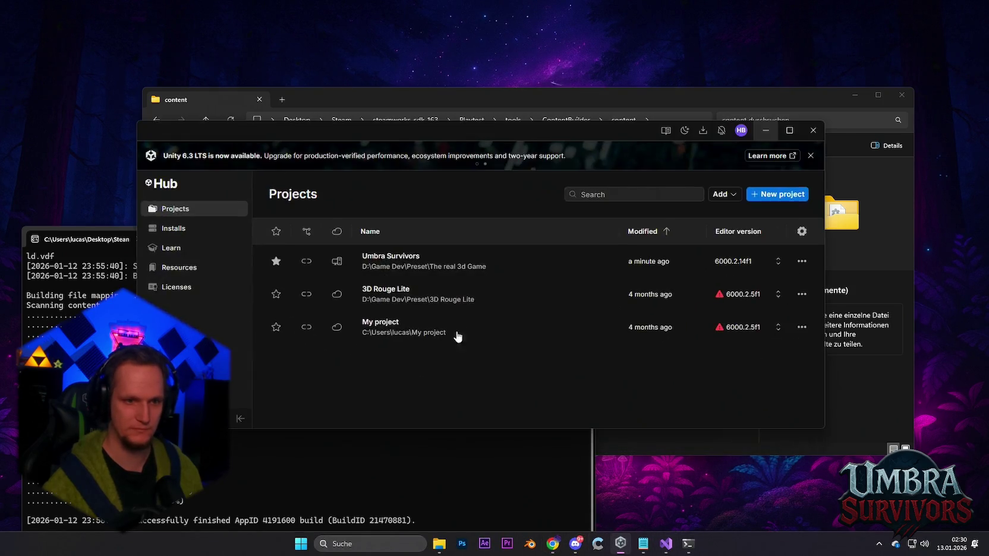
click(377, 262)
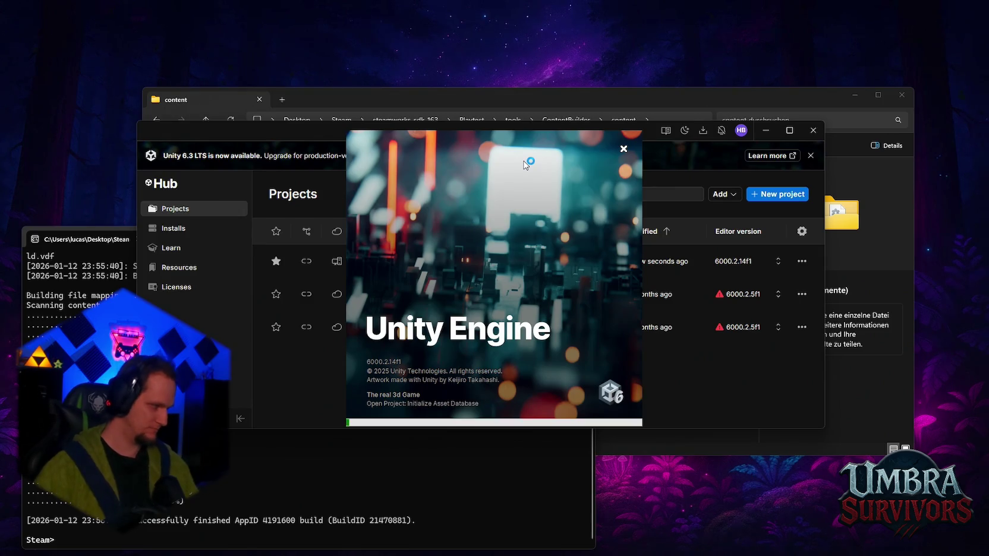
mouse_move(502, 552)
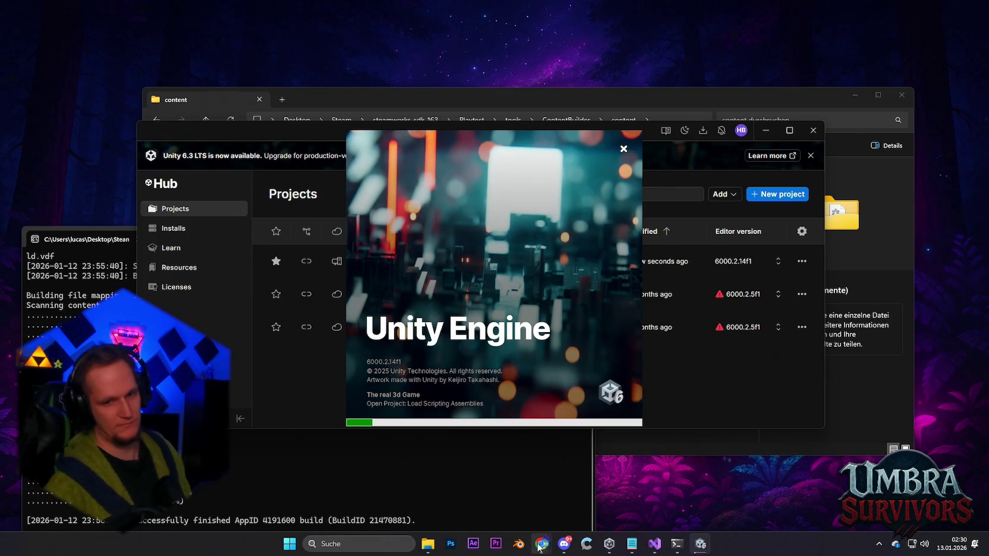
click(565, 546)
Step: Read through the player bug reports in the Chat channel, then minimise Discord
click(78, 310)
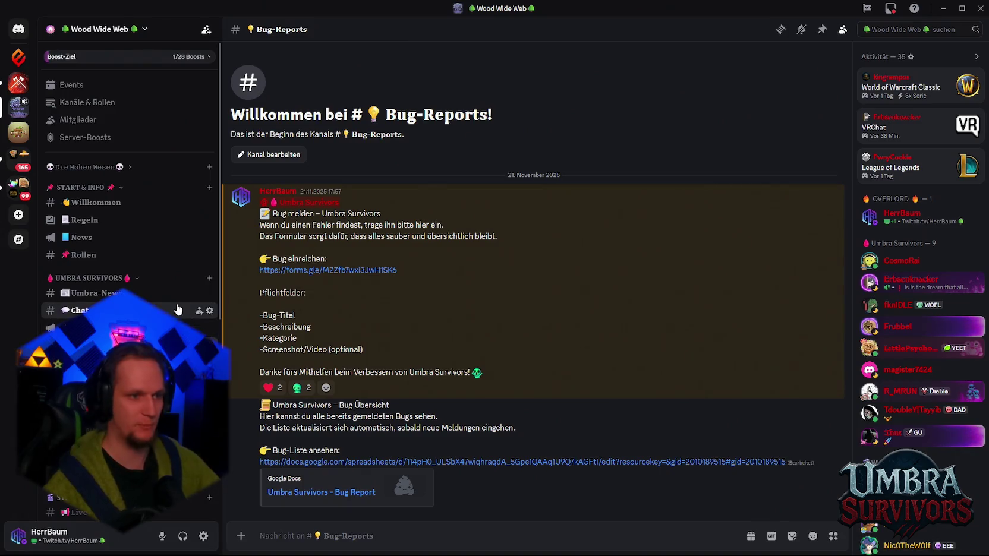
scroll(459, 380, up, 20)
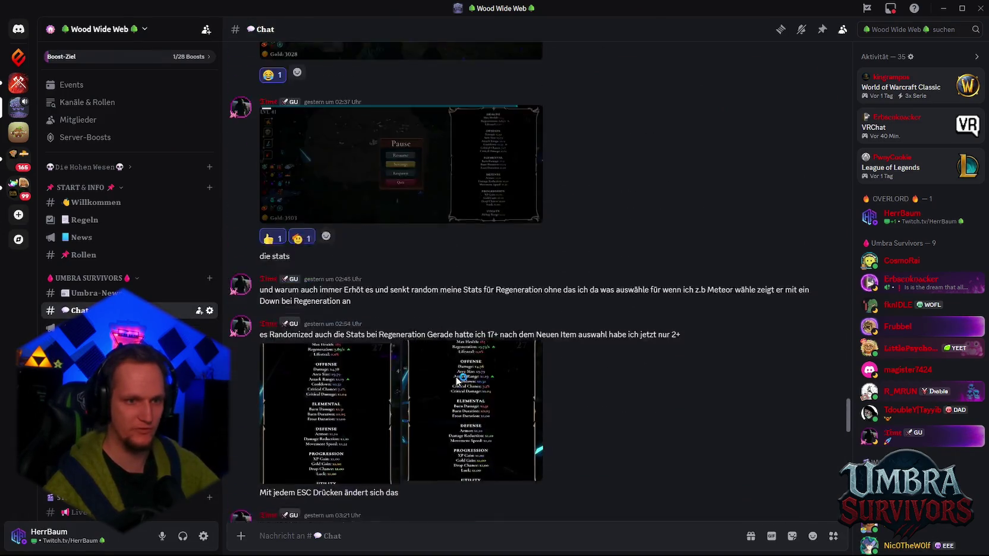
scroll(451, 371, up, 20)
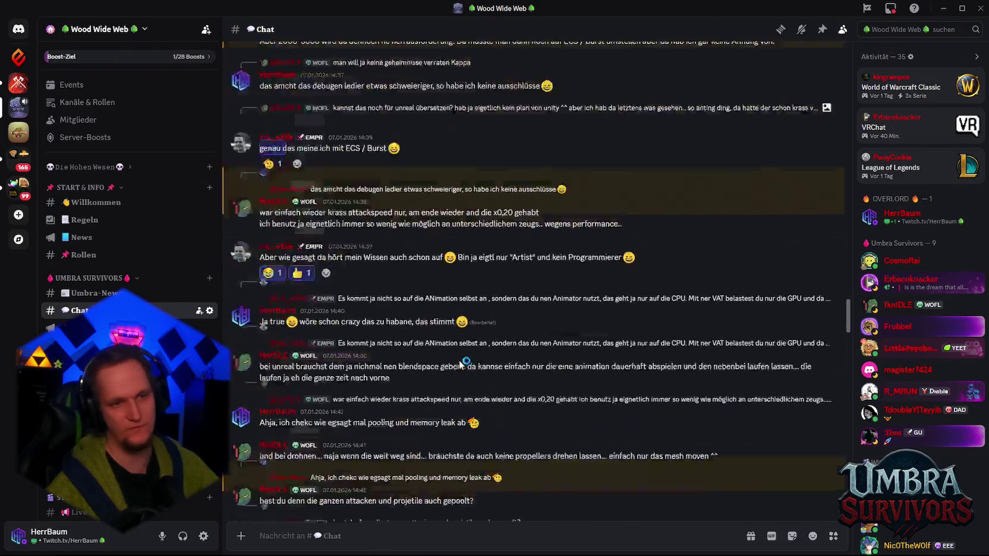
scroll(475, 366, down, 20)
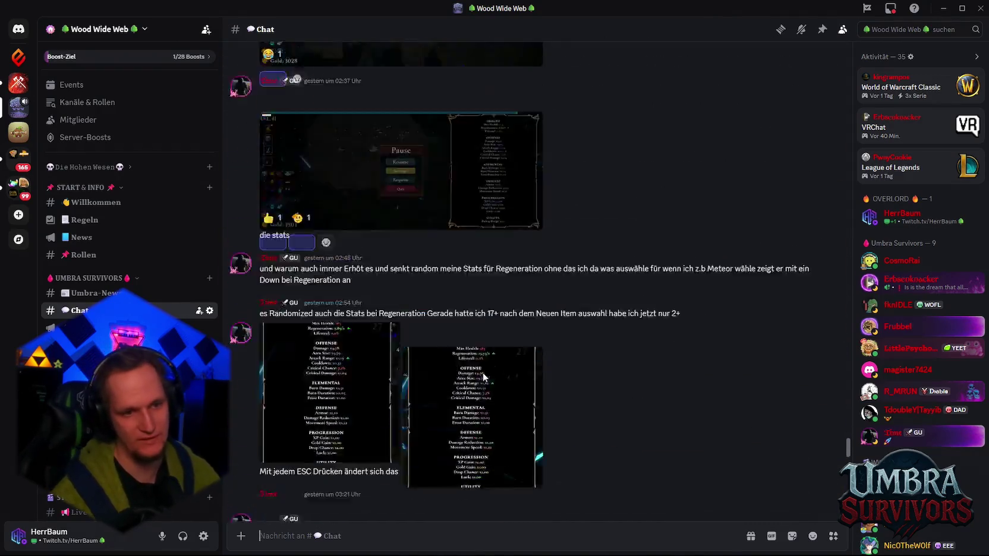
scroll(485, 369, down, 3)
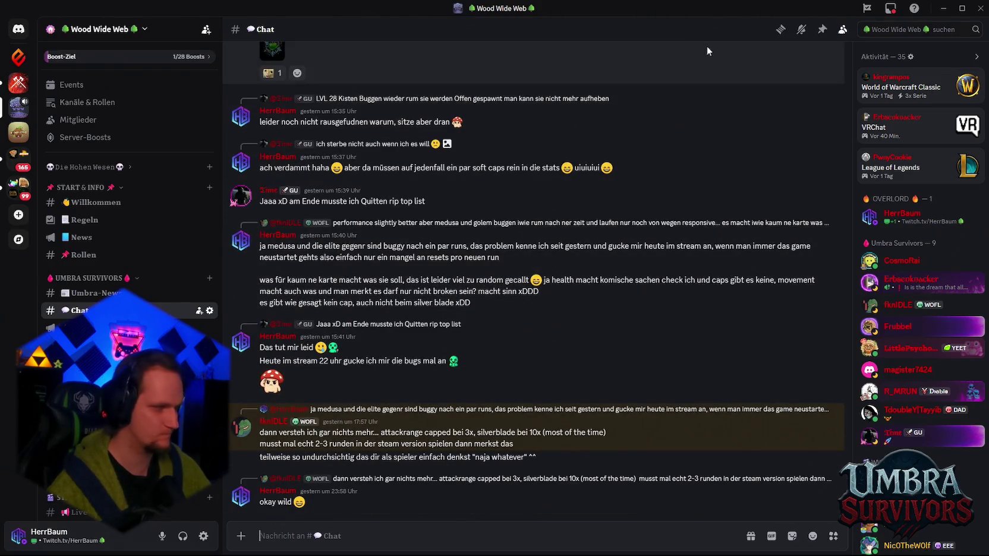
click(943, 9)
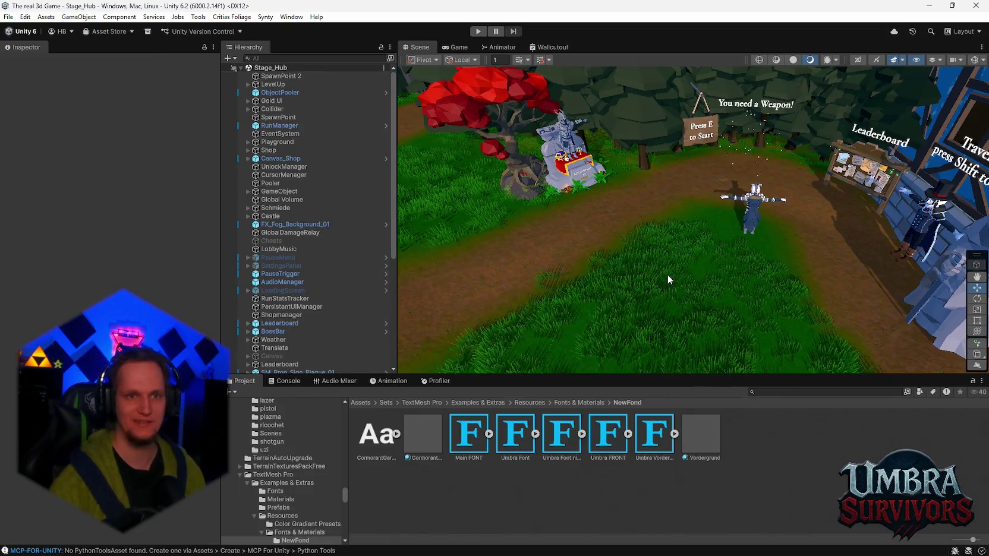
Step: Build the Windows player from Build Profiles into the UmbraSurvivors v0.9.4 Playtest folder
click(9, 18)
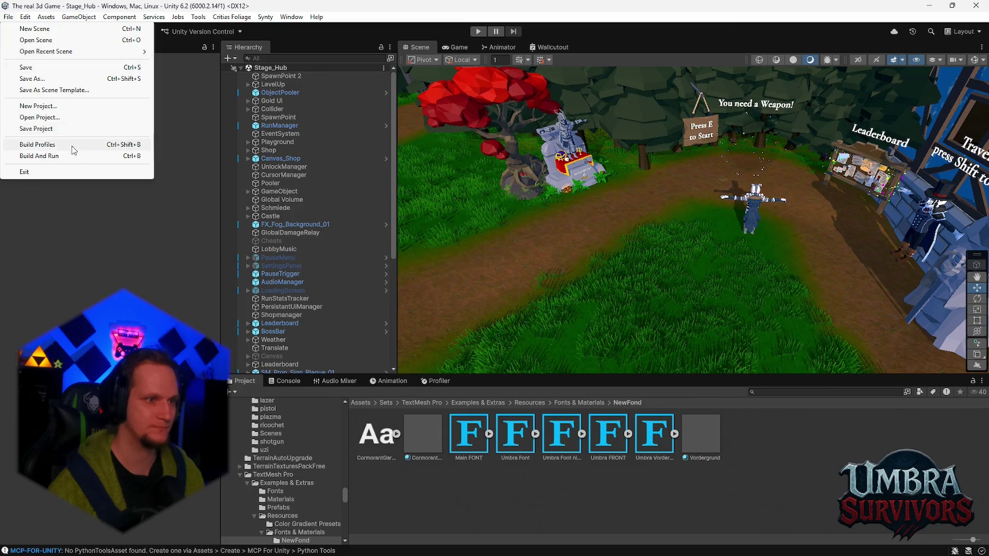
click(51, 145)
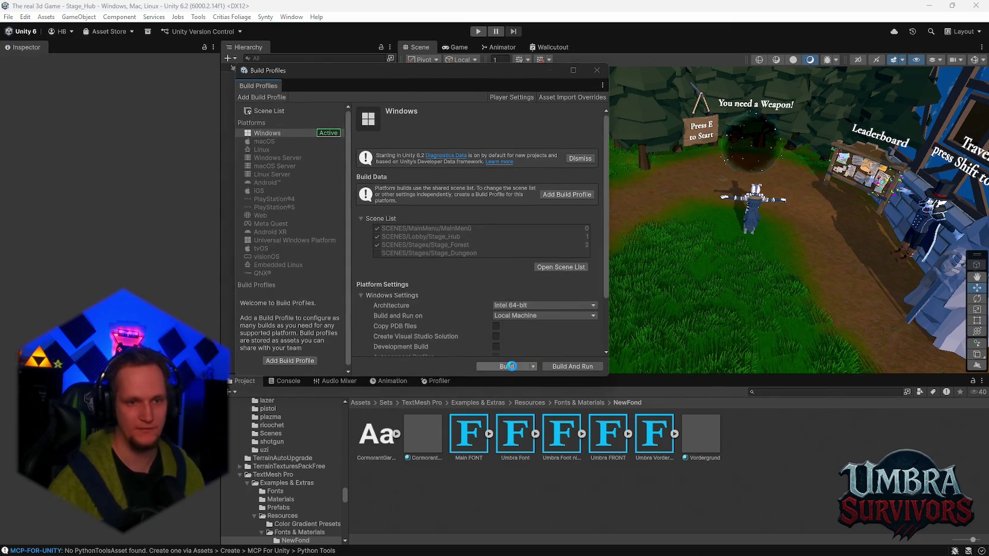
click(507, 366)
click(387, 137)
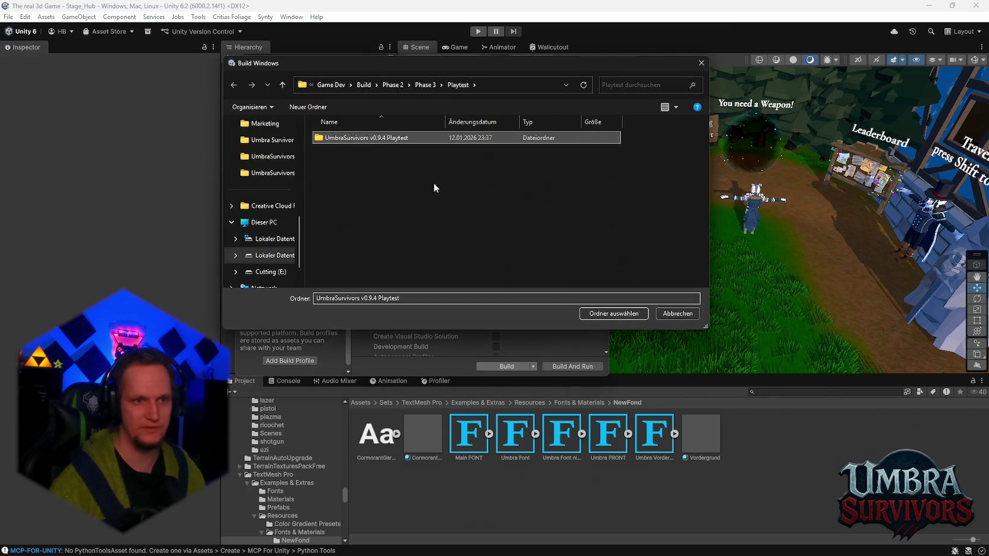
click(592, 314)
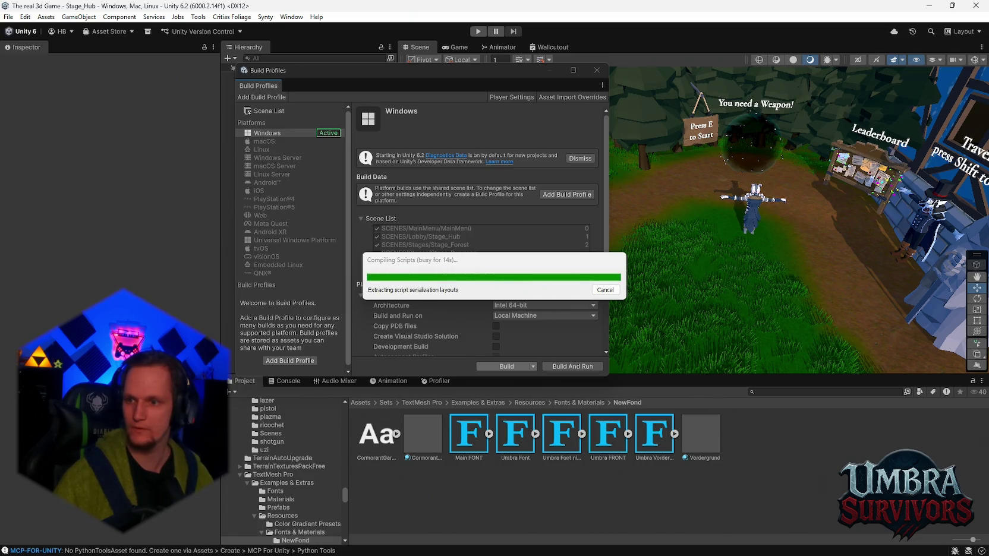
Step: Select three lines of the Notepad notes, then start a Build And Run
mouse_move(535, 549)
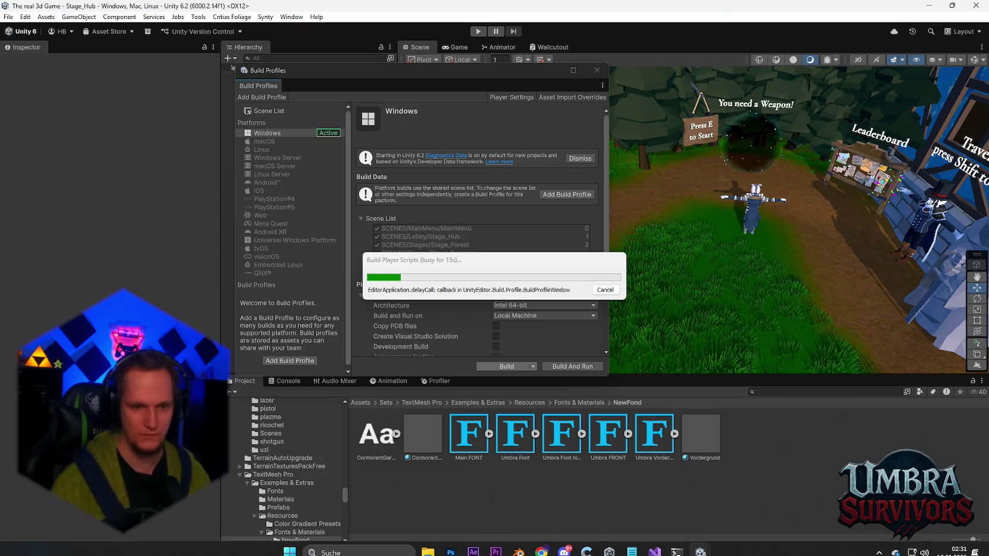
click(632, 543)
mouse_move(145, 131)
mouse_down()
mouse_move(9, 109)
mouse_move(2, 95)
mouse_up()
click(928, 7)
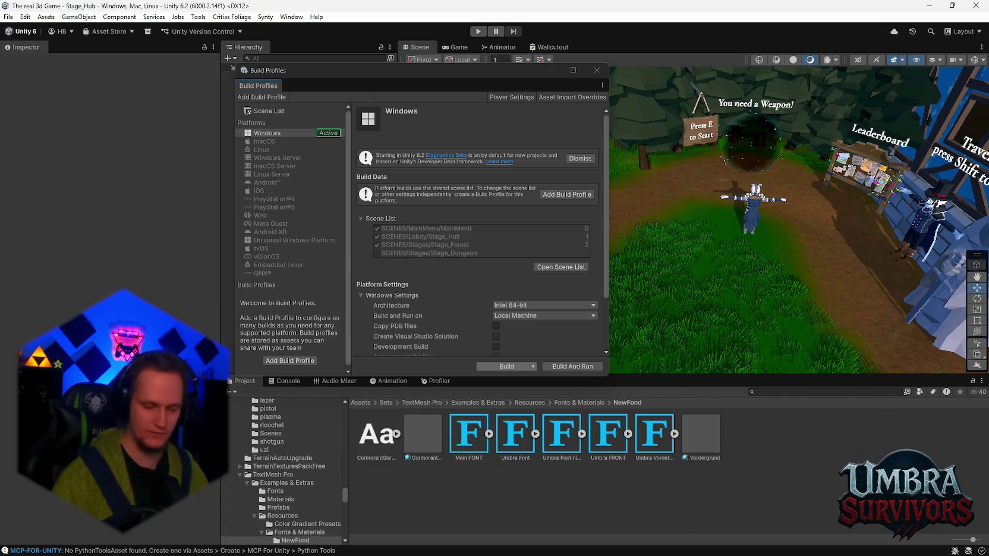
click(555, 367)
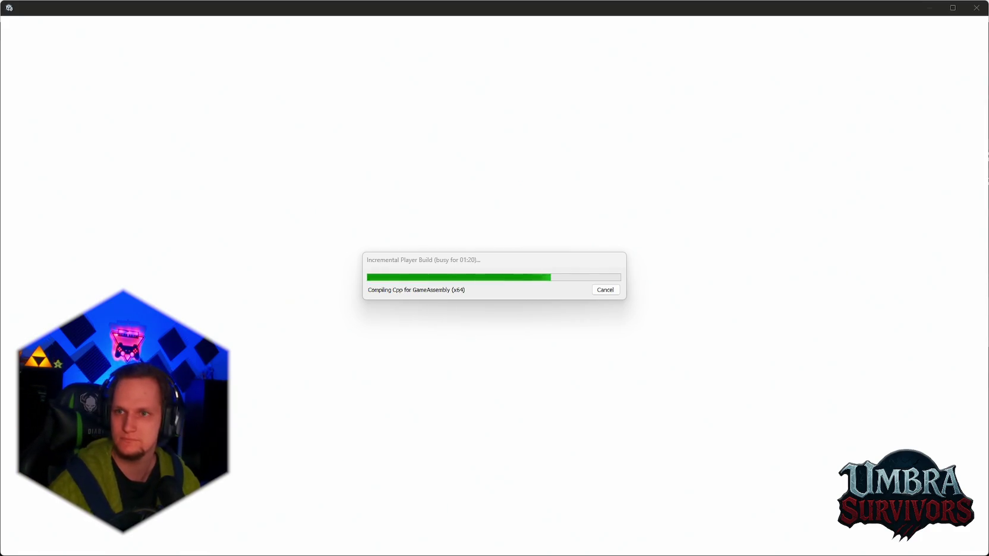
Step: Paste the drafted notes into the Patches channel, removing the 'Patch Notes' prefix and the chest wave 30 line
click(564, 545)
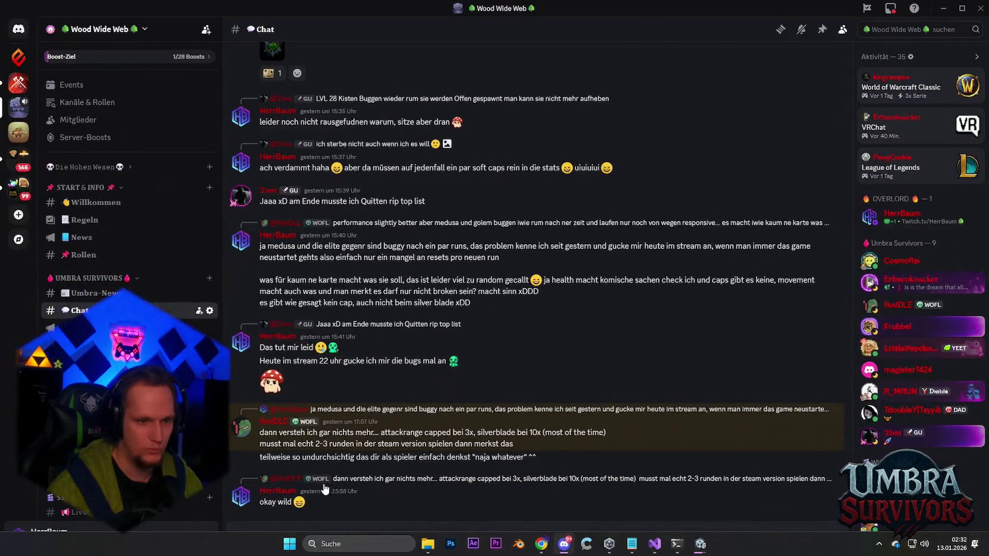
key(alt+Down)
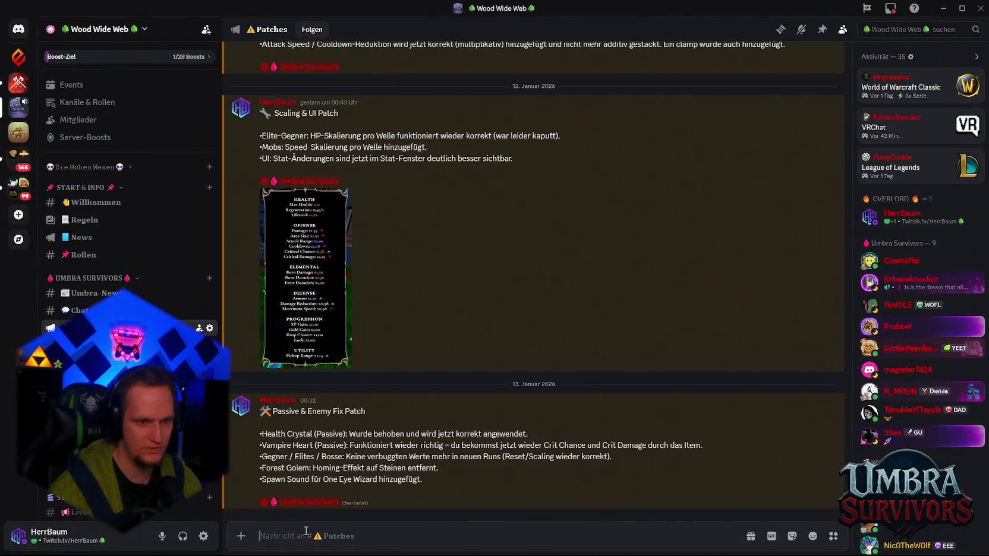
text(🧰 Patch Notes — Chest & Combat Hotfix  • Chest Pickup Bug (hohe Wellen) gefixt – Kisten lassen sich jetzt auch in späteren Waves zuverlässig aufsammeln. • Multi-Chest Pickup ist jetzt möglich – mehrere Kisten können nacheinander/gleichzeitig korrekt eingesammelt werden. • Ice Blade Weapon hat jetzt eine korrekte, zuverlässige Hitbox (Trefferbereich stimmt wieder). • Fix: Kisten haben ab ca. Welle 30 nicht mehr gebuggt / hängen geblieben. • Damage Numbers Toggle hinzugefügt – Schadenszahlen können jetzt an/aus geschaltet werden.)
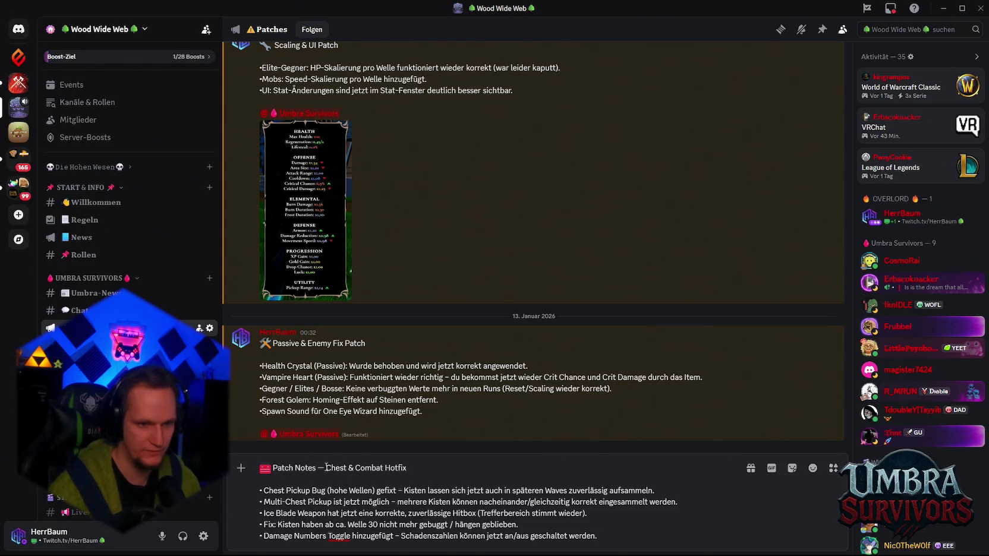
drag(326, 468, 276, 469)
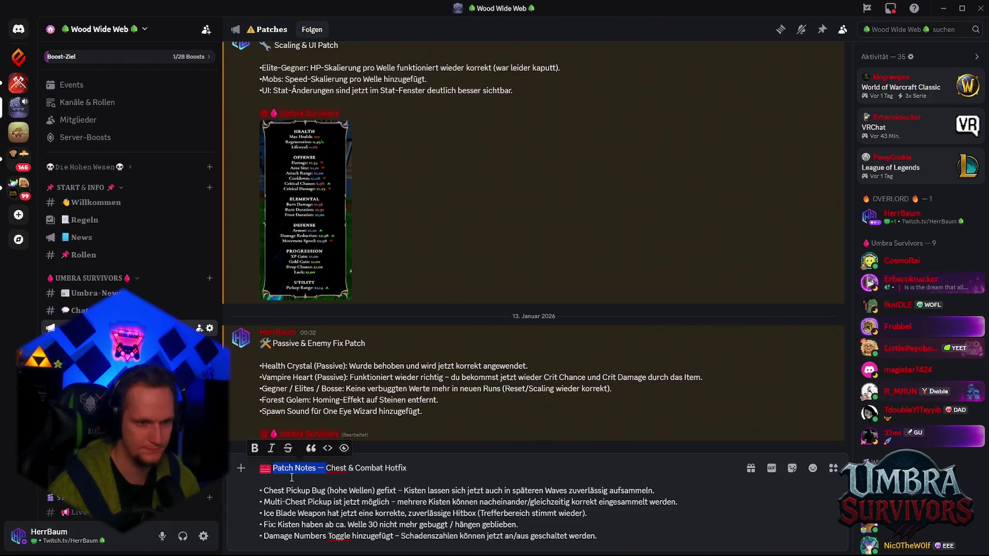
key(BackSpace)
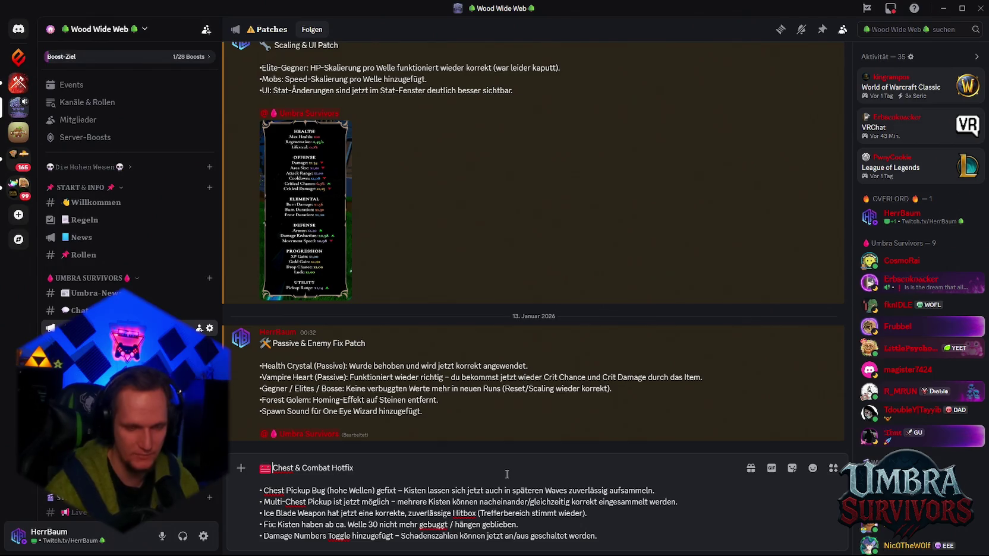
drag(519, 525, 260, 525)
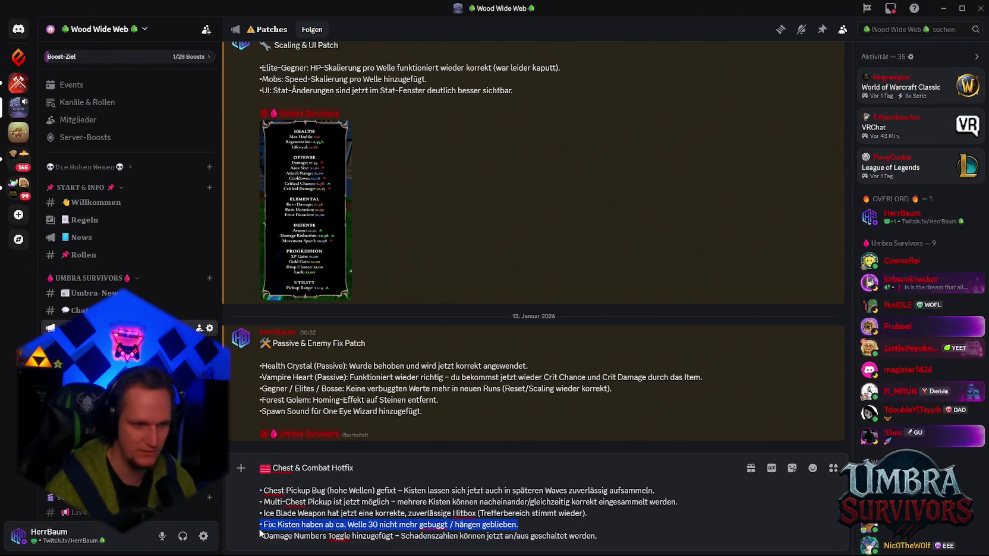
key(BackSpace)
key(BackSpace)
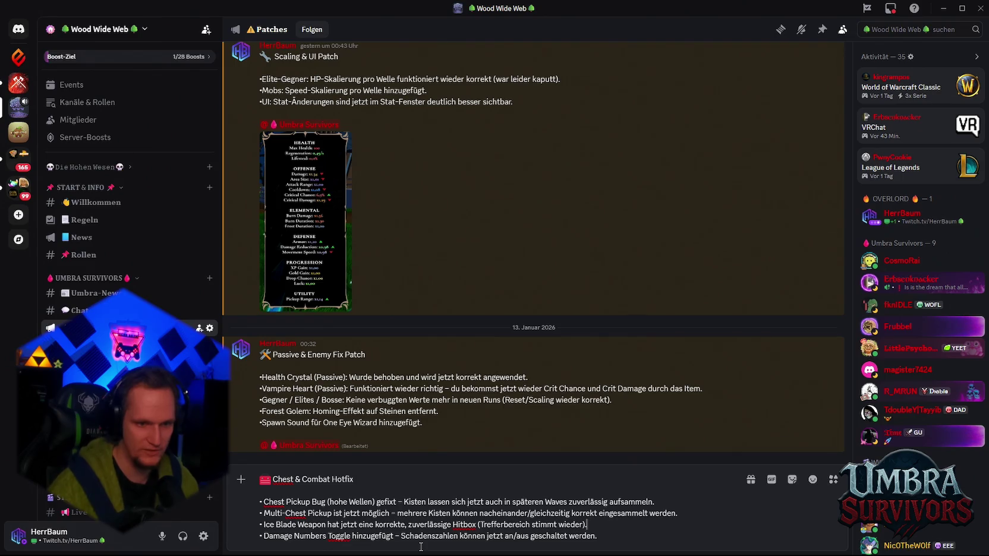
Step: Finish the damage-numbers line with 'Performance' correctly spelled, ending 'in großer zahl.'
click(595, 537)
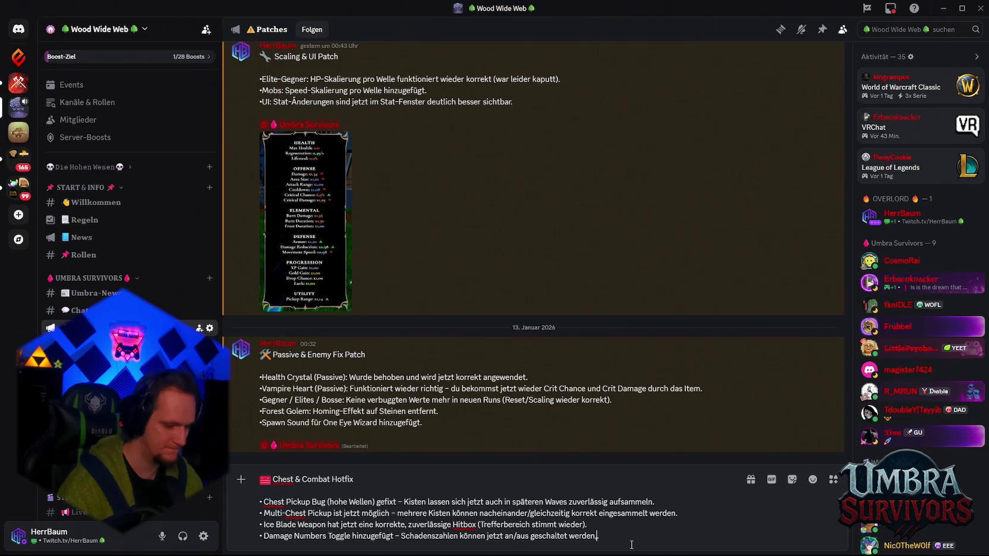
text(, ziehen aktuell au)
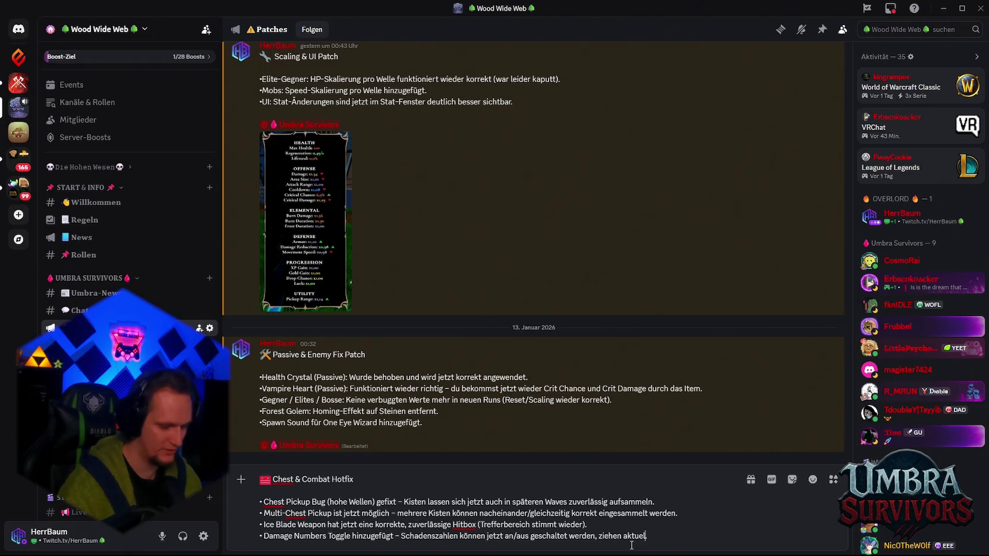
text(ch noch p)
text(erfomace)
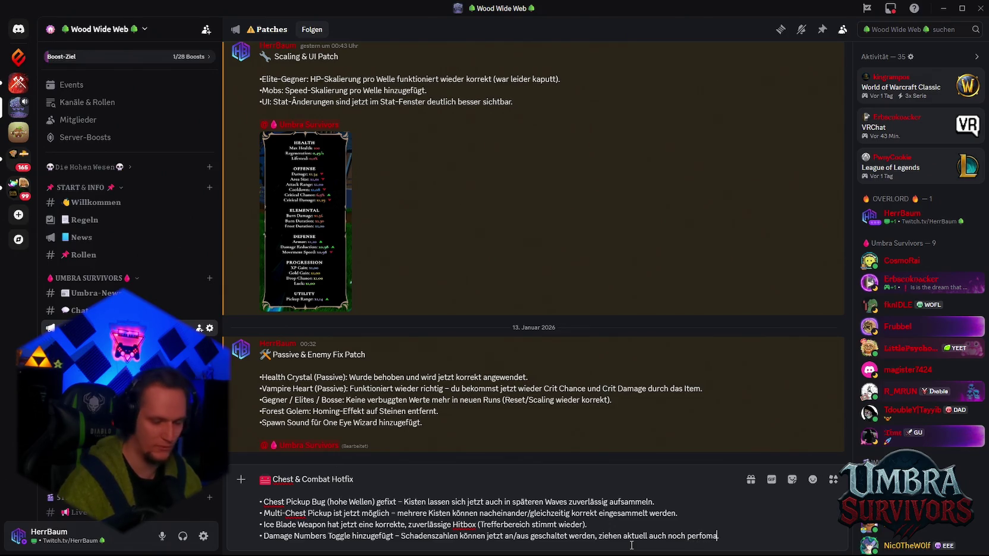
key(BackSpace)
key(BackSpace)
key(BackSpace)
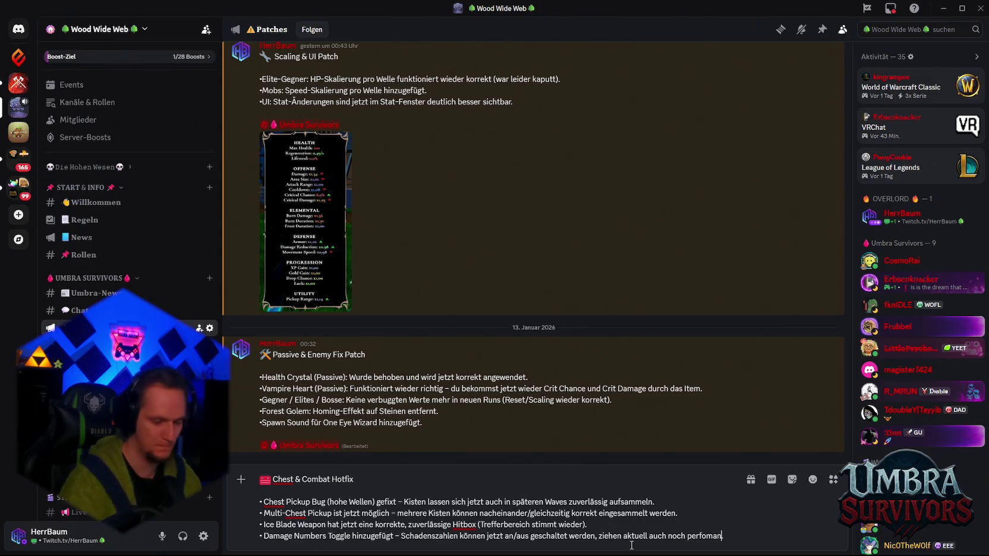
text(z)
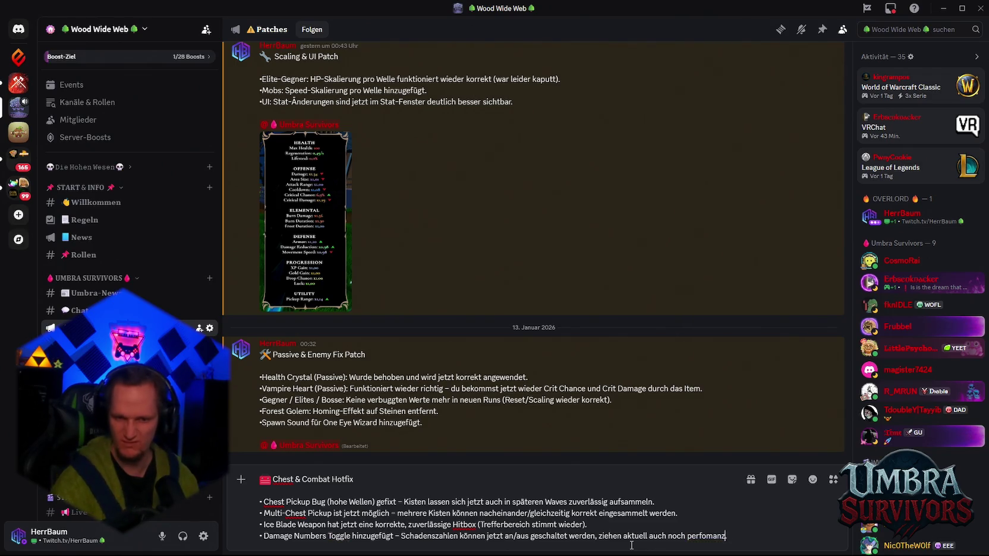
click(727, 545)
right_click(727, 536)
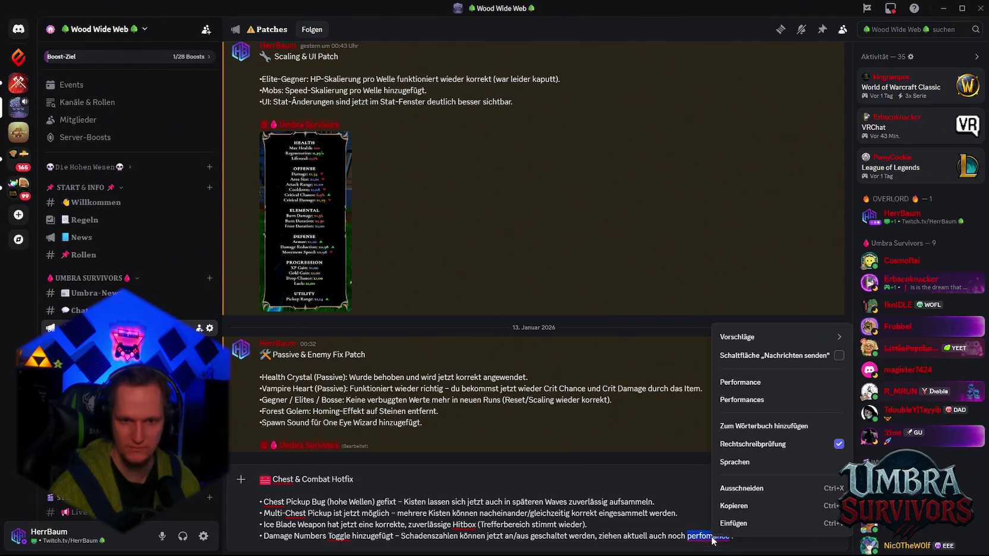
click(765, 387)
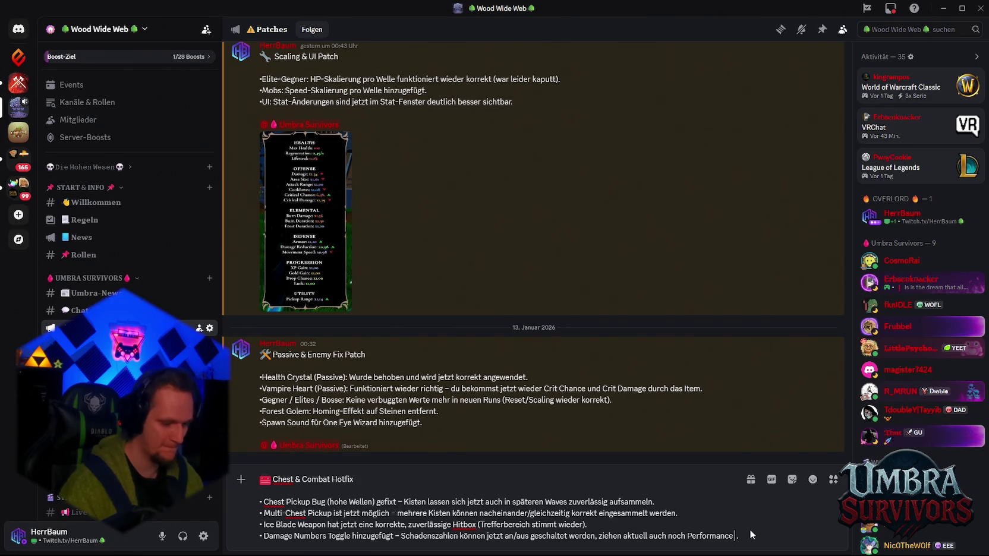
text(auf)
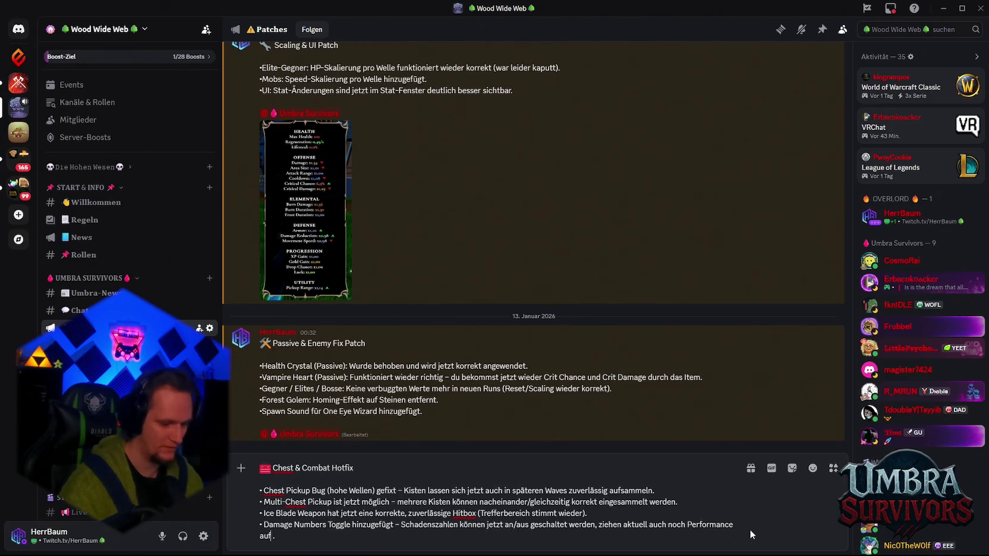
key(BackSpace)
key(BackSpace)
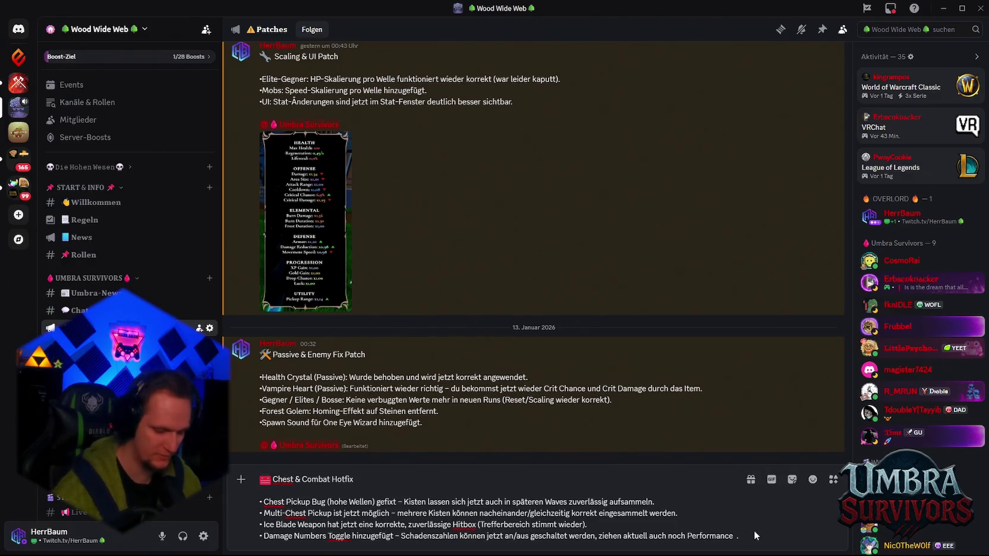
text(in grß)
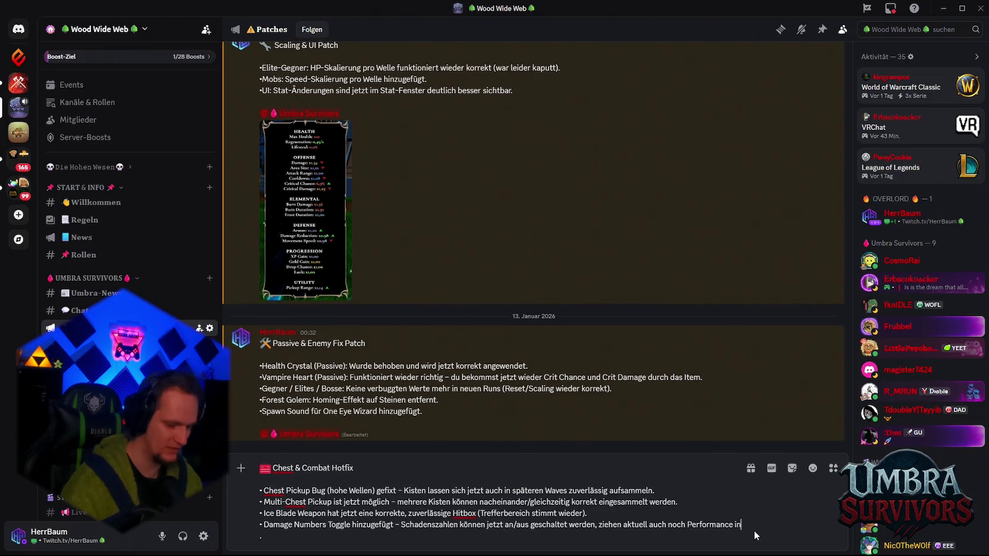
key(BackSpace)
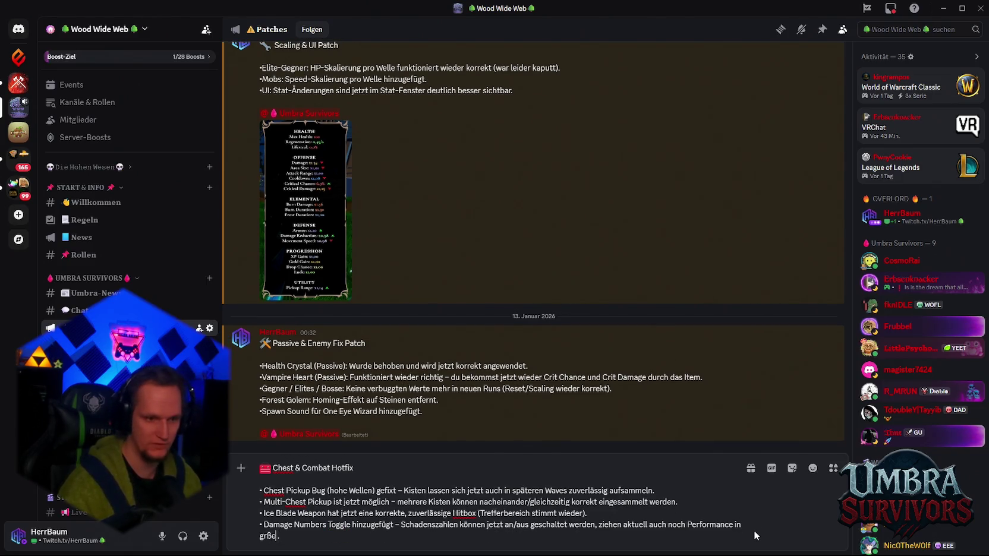
text(o)
text(ßer)
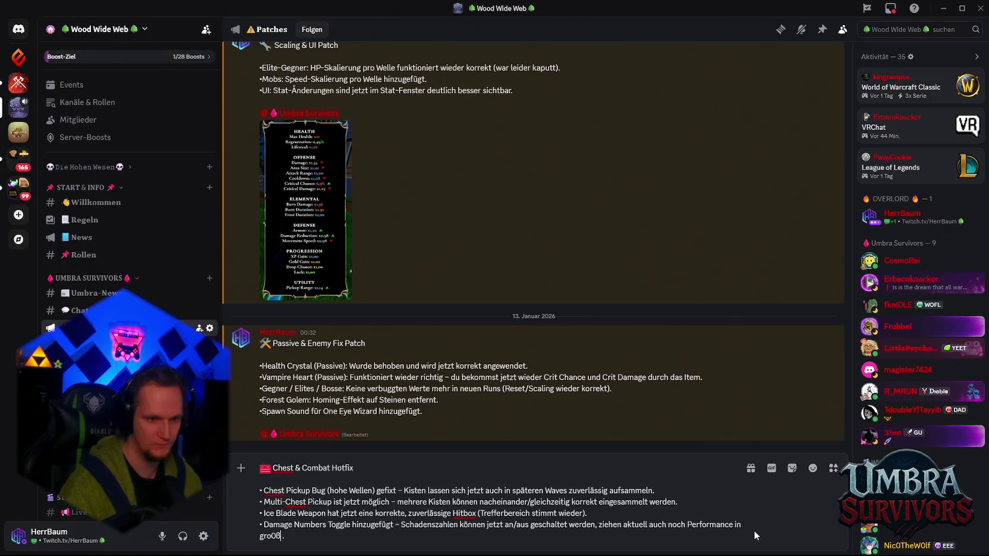
text( za)
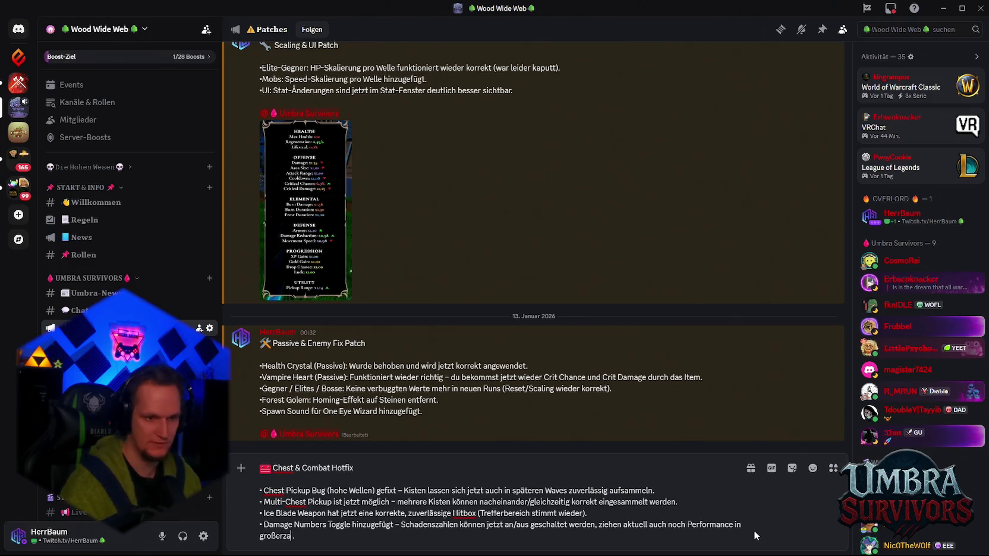
text(hl)
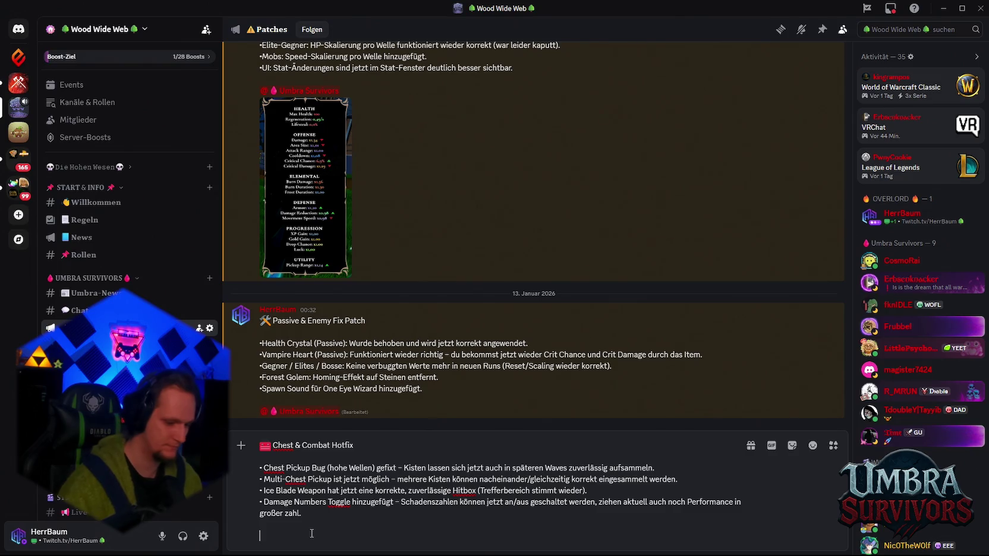
text(@umbr)
click(310, 416)
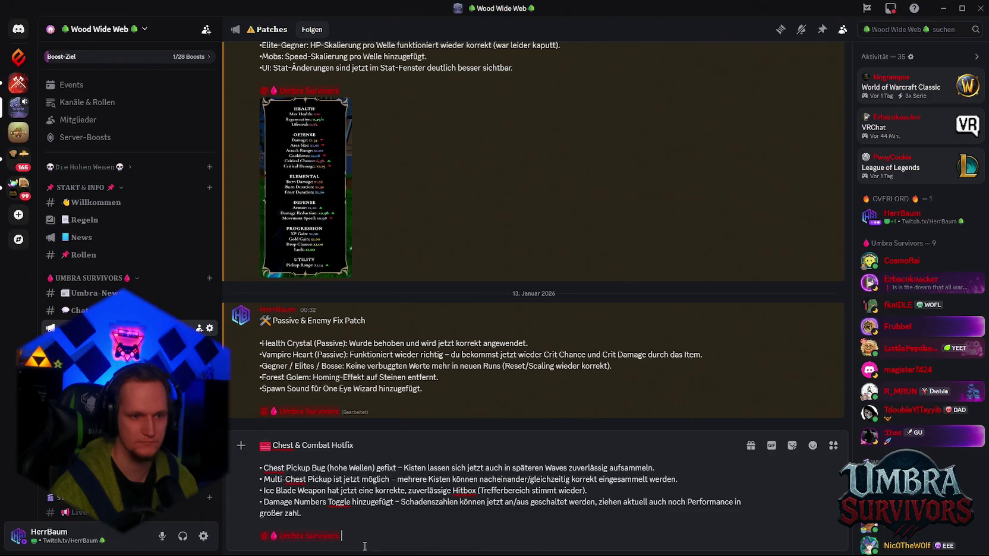
mouse_move(672, 552)
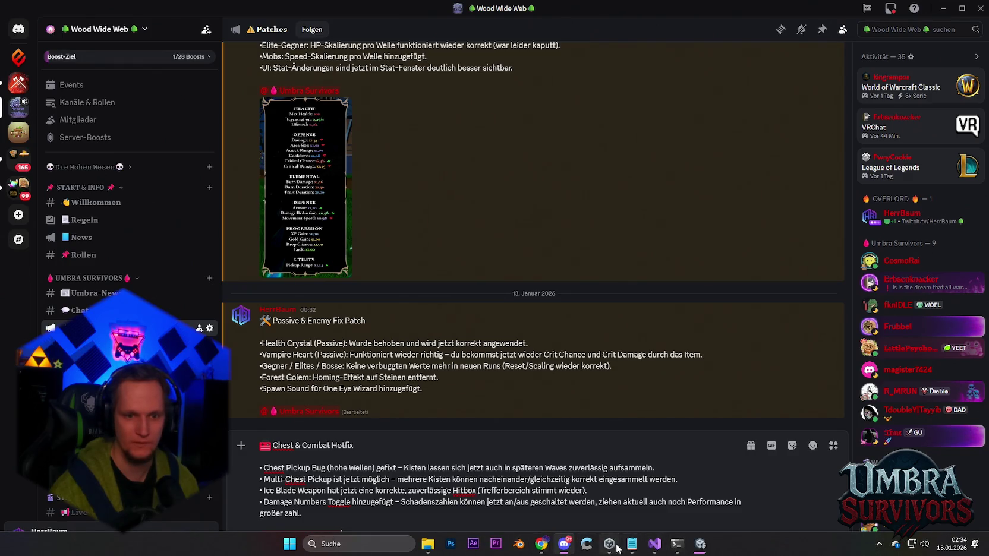
mouse_move(700, 544)
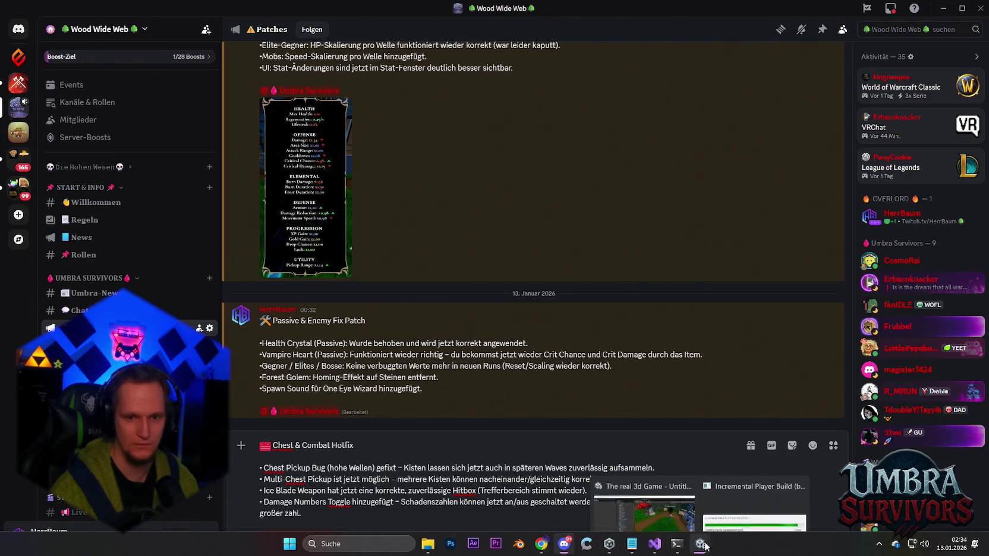
click(795, 469)
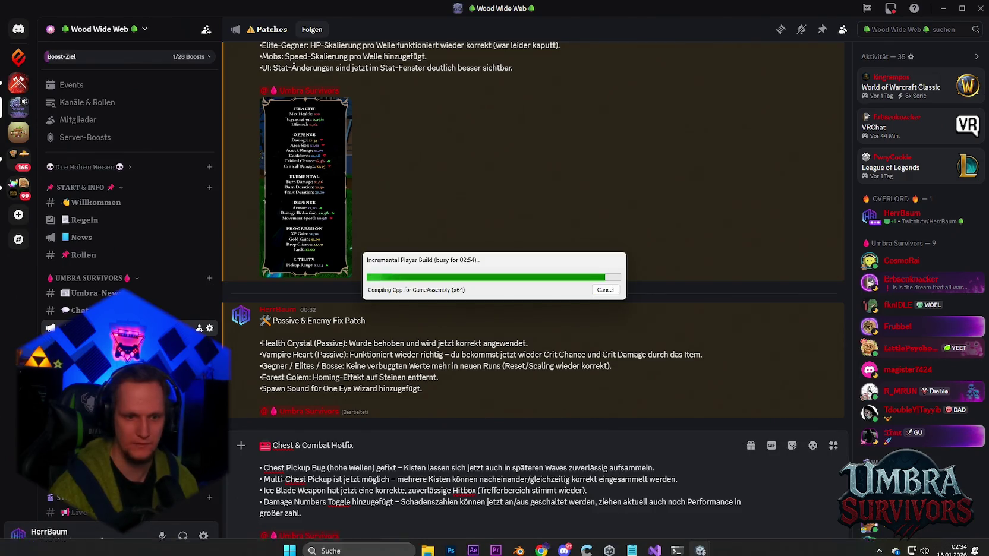
Step: Bring the ContentBuilder 'content' folder window forward, nudge it into place, and recheck the Unity build
mouse_move(804, 552)
mouse_move(676, 543)
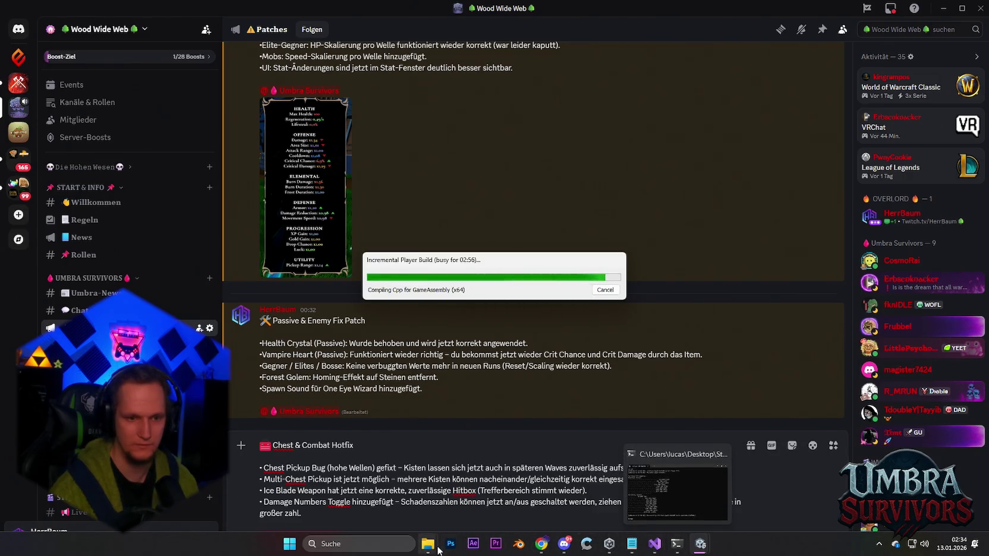
mouse_move(431, 545)
click(448, 494)
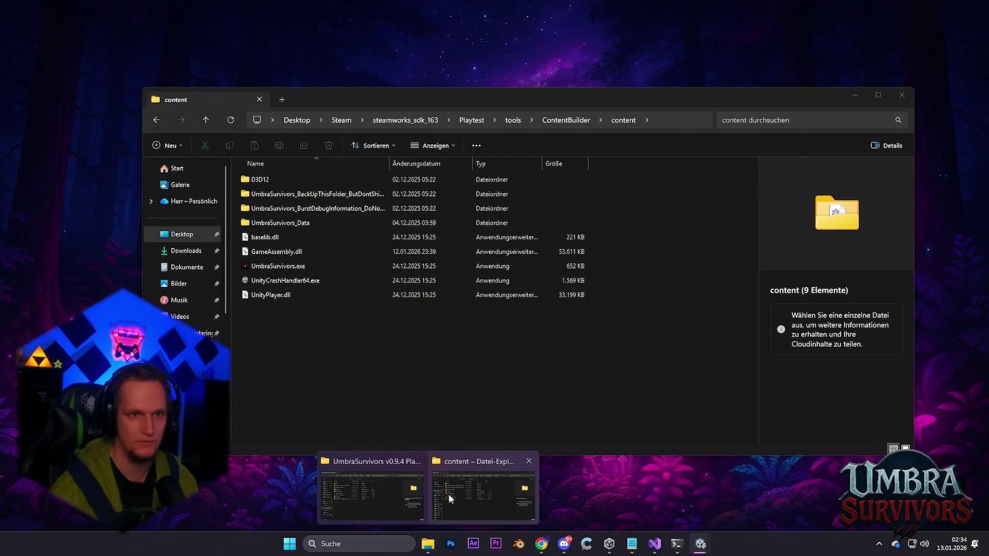
click(448, 494)
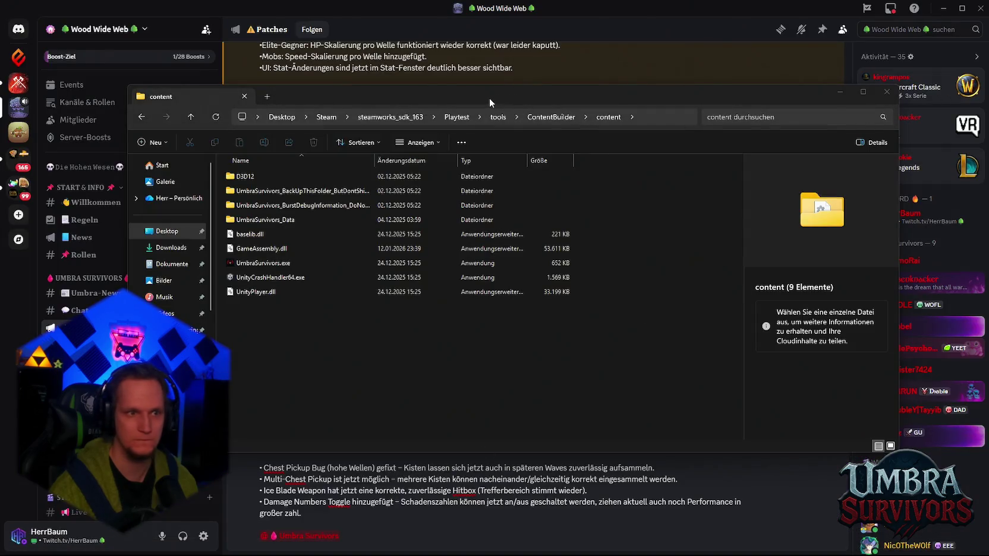
mouse_move(453, 94)
mouse_down()
mouse_move(451, 121)
mouse_move(448, 87)
mouse_up()
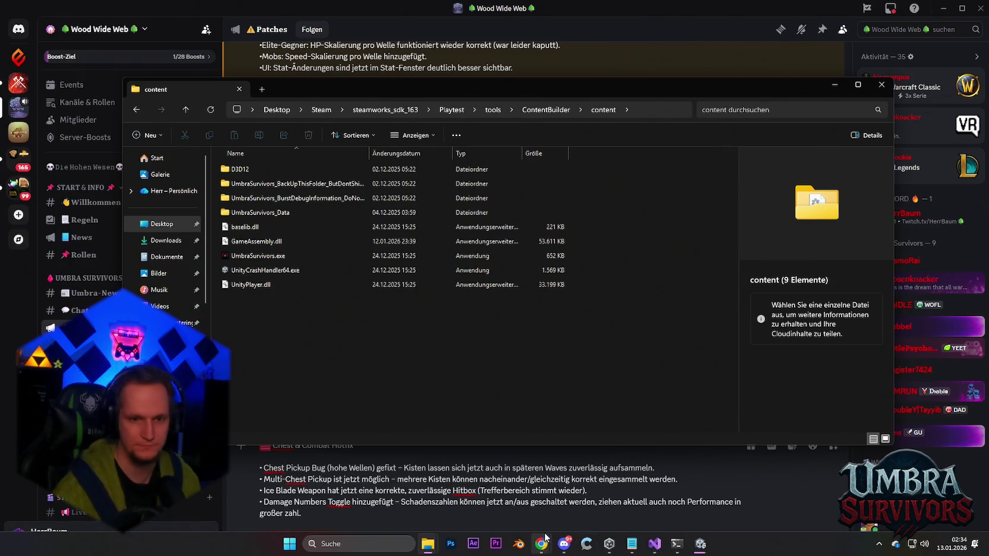
mouse_move(545, 537)
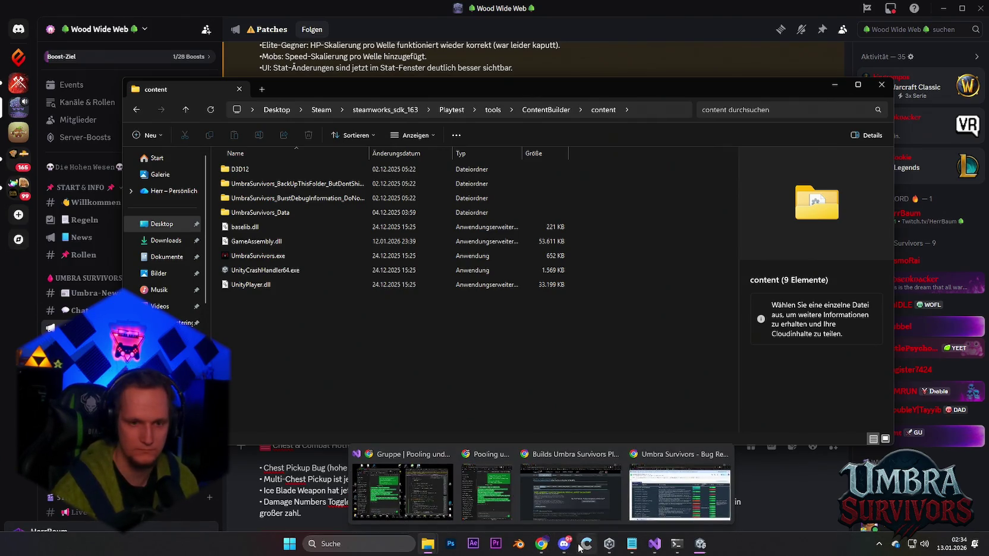
mouse_move(708, 550)
click(753, 487)
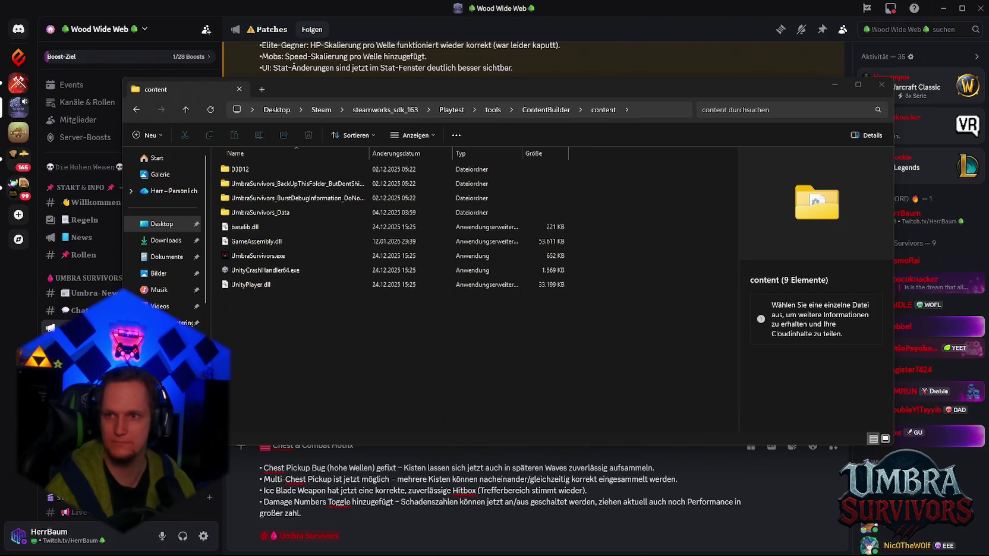
Step: Copy the new build into the content folder, replacing old files, and copy the Playtest run_app_build line
mouse_move(986, 297)
mouse_down()
mouse_move(917, 296)
mouse_move(534, 345)
mouse_up()
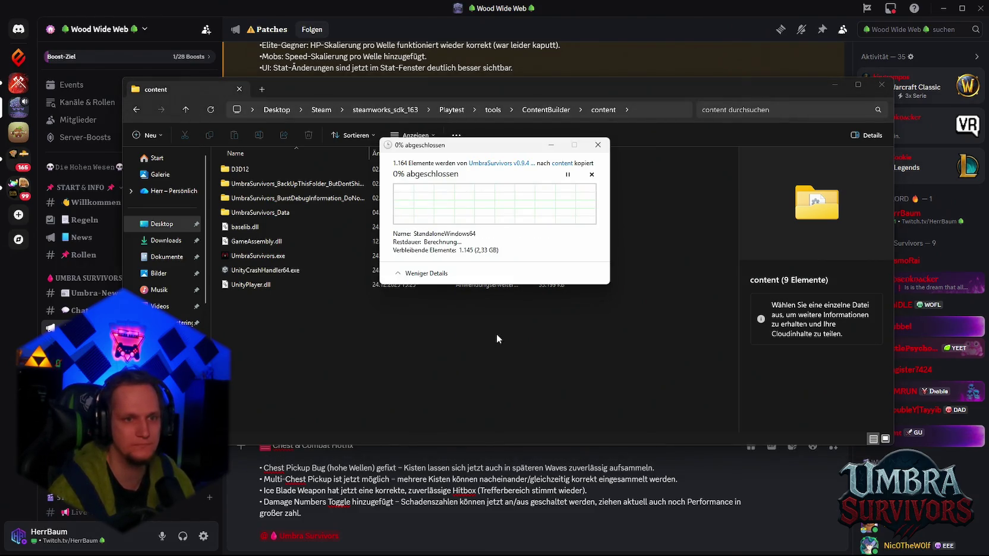
mouse_move(531, 536)
click(632, 549)
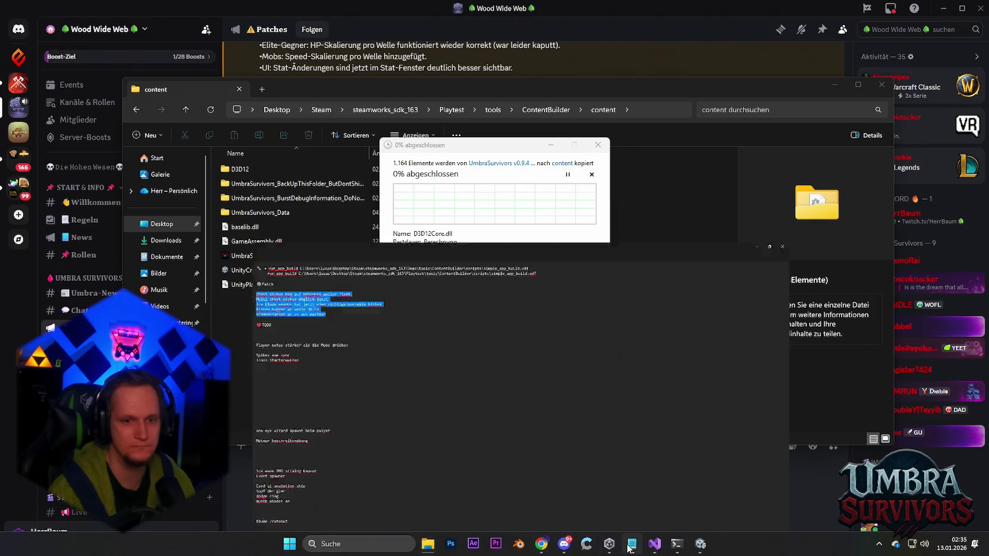
drag(529, 57, 28, 57)
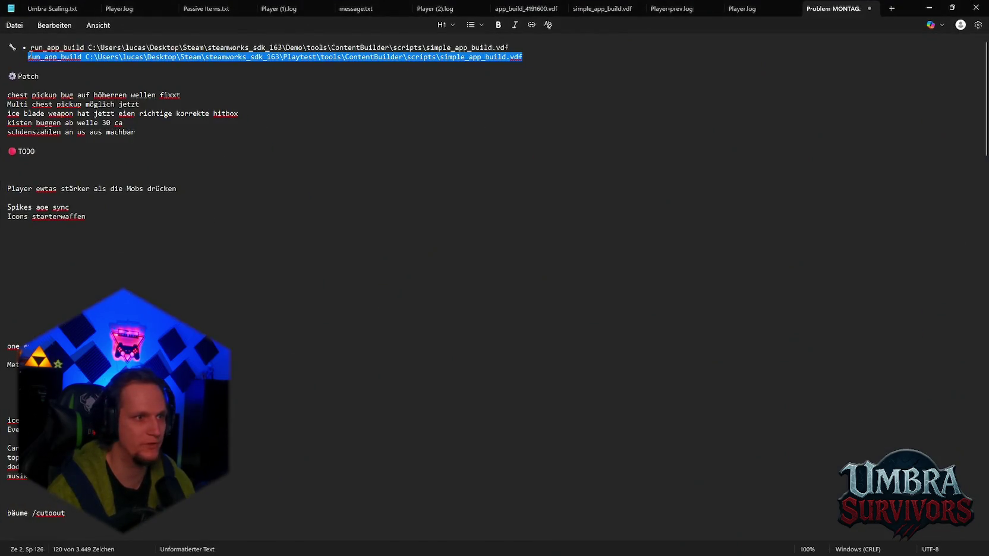
click(930, 9)
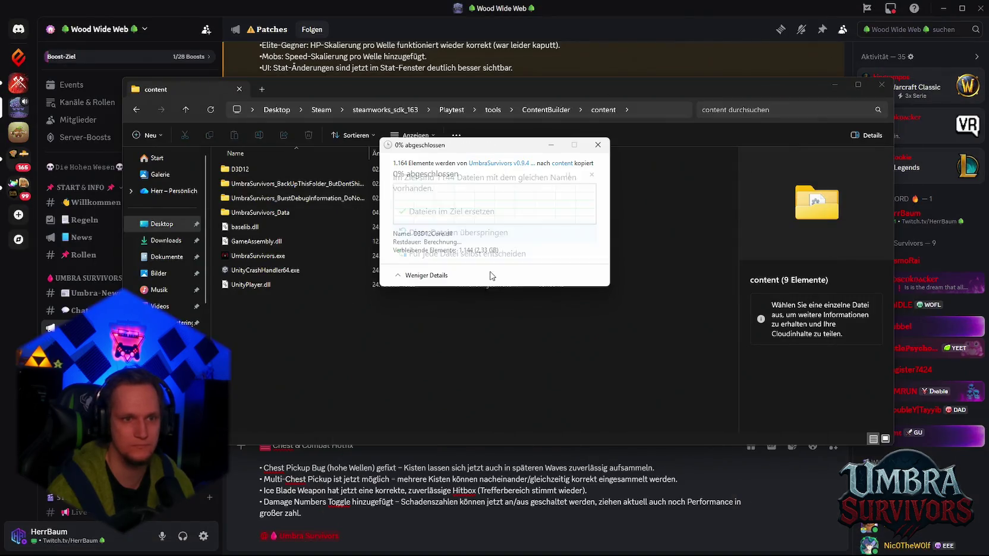
Step: Run the pasted run_app_build command for simple_app_build.vdf at the SteamCMD Steam> prompt
click(677, 544)
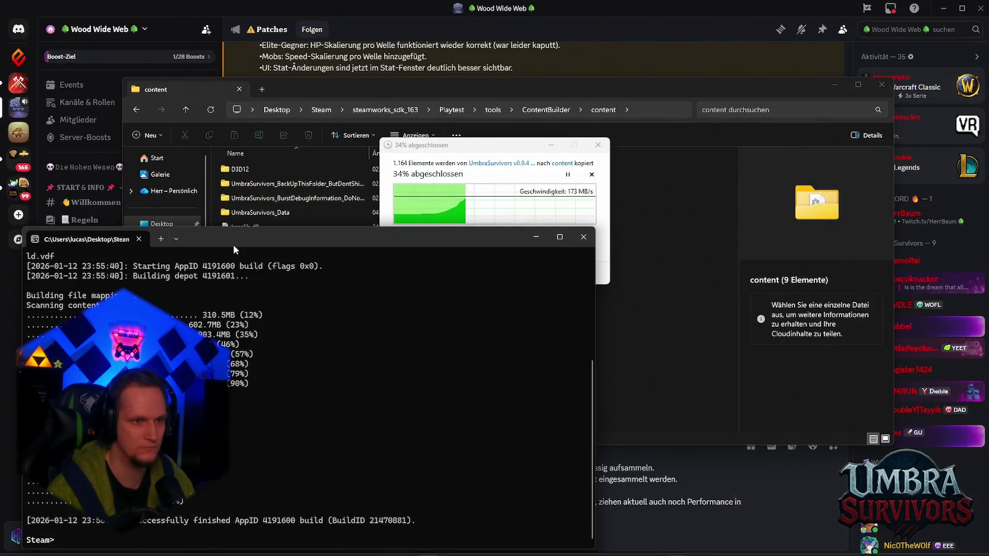
key(ctrl+v)
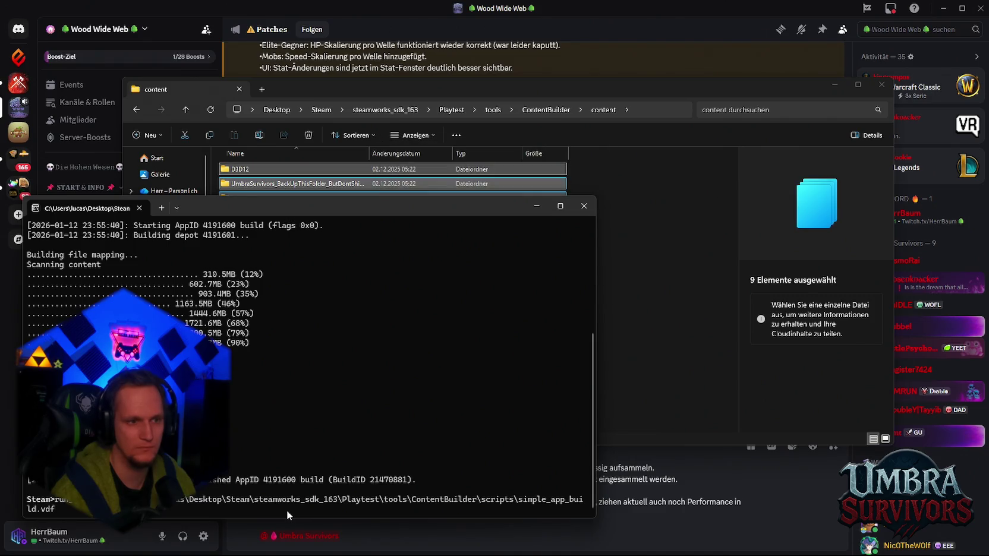
key(Return)
drag(307, 213, 658, 49)
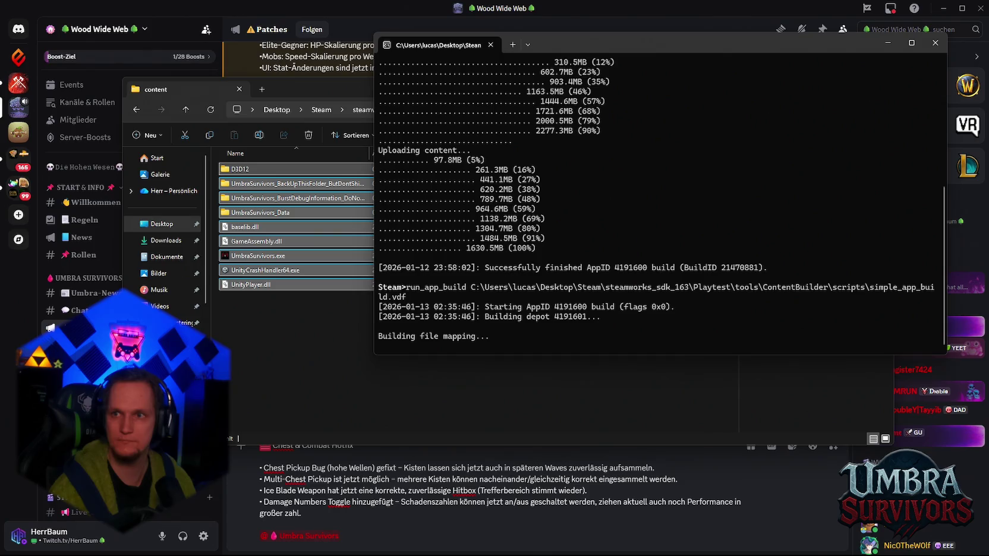
key(alt+Tab)
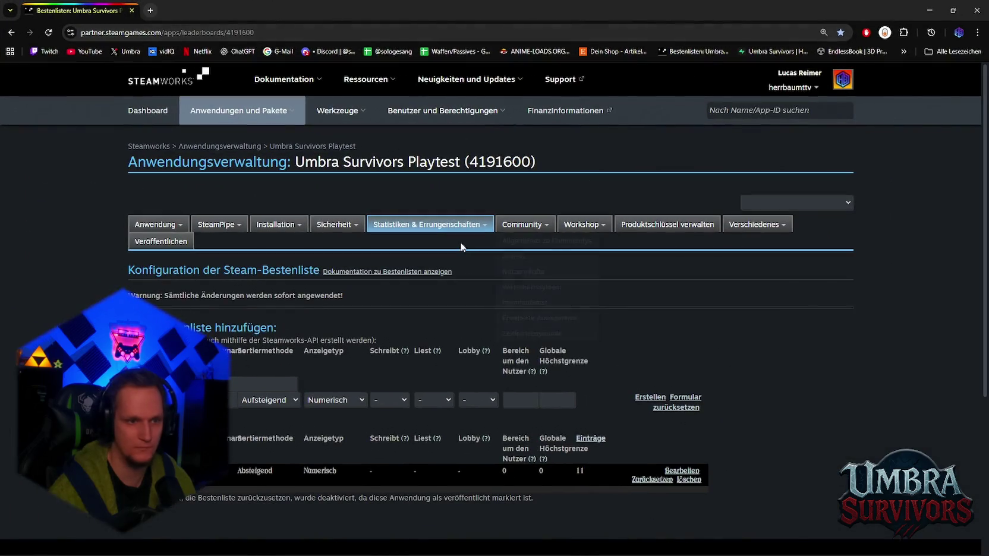
Step: Show the 11 Umbra_GlobalScore leaderboard entries on Steamworks, then minimise the browser
scroll(144, 302, down, 3)
click(163, 273)
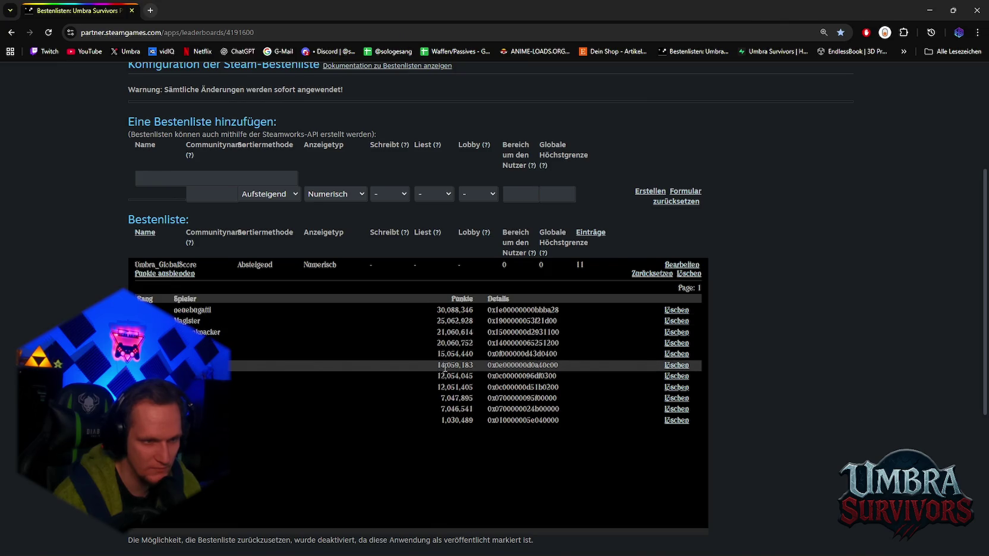
click(451, 319)
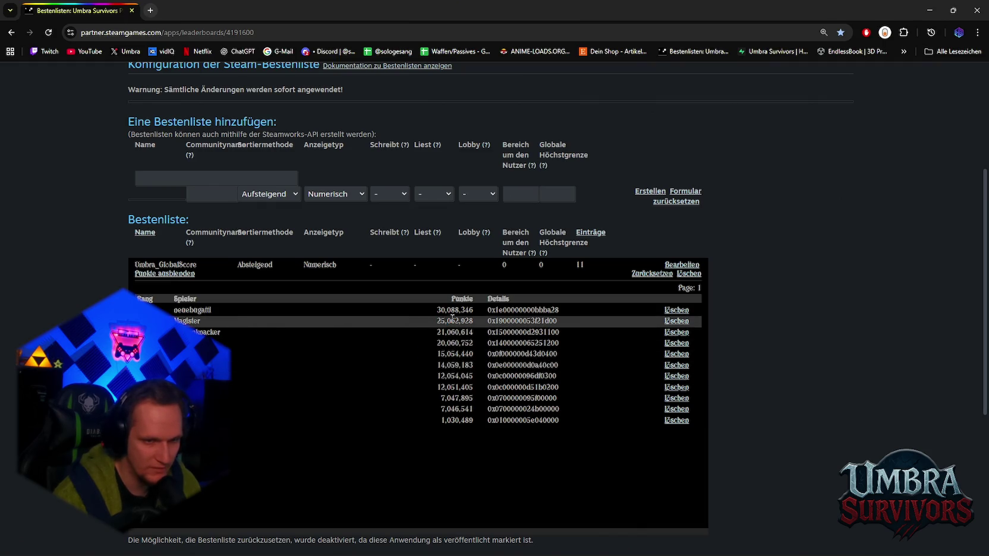
click(931, 17)
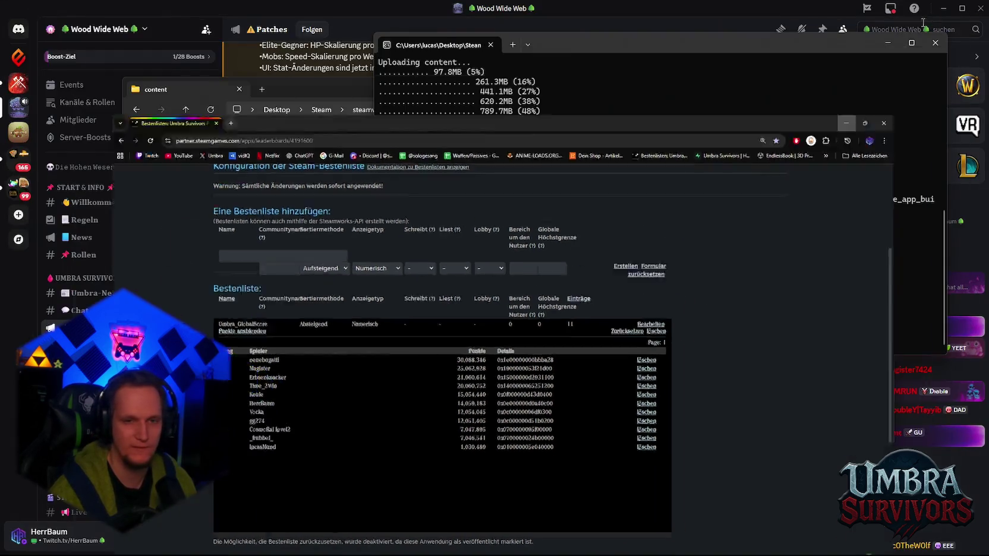